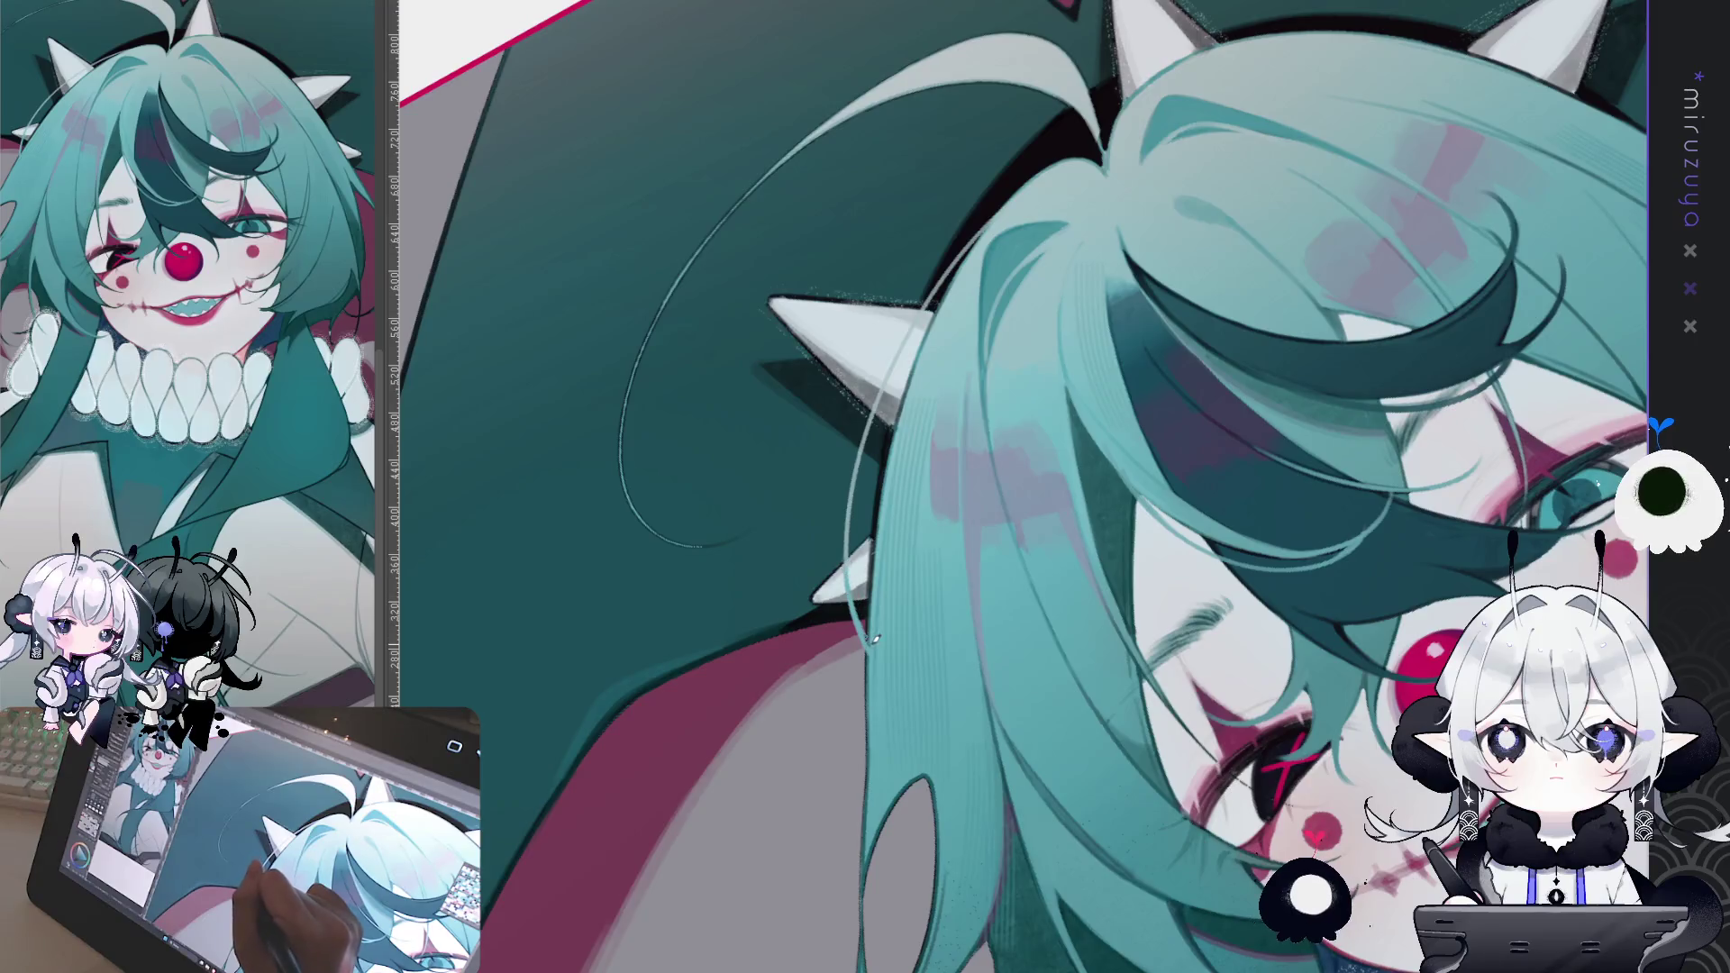
Step: Try several light highlight strokes along the left hair edge, undoing each one
mouse_move(871, 646)
left_mouse_down()
mouse_move(795, 714)
mouse_move(872, 99)
left_mouse_up()
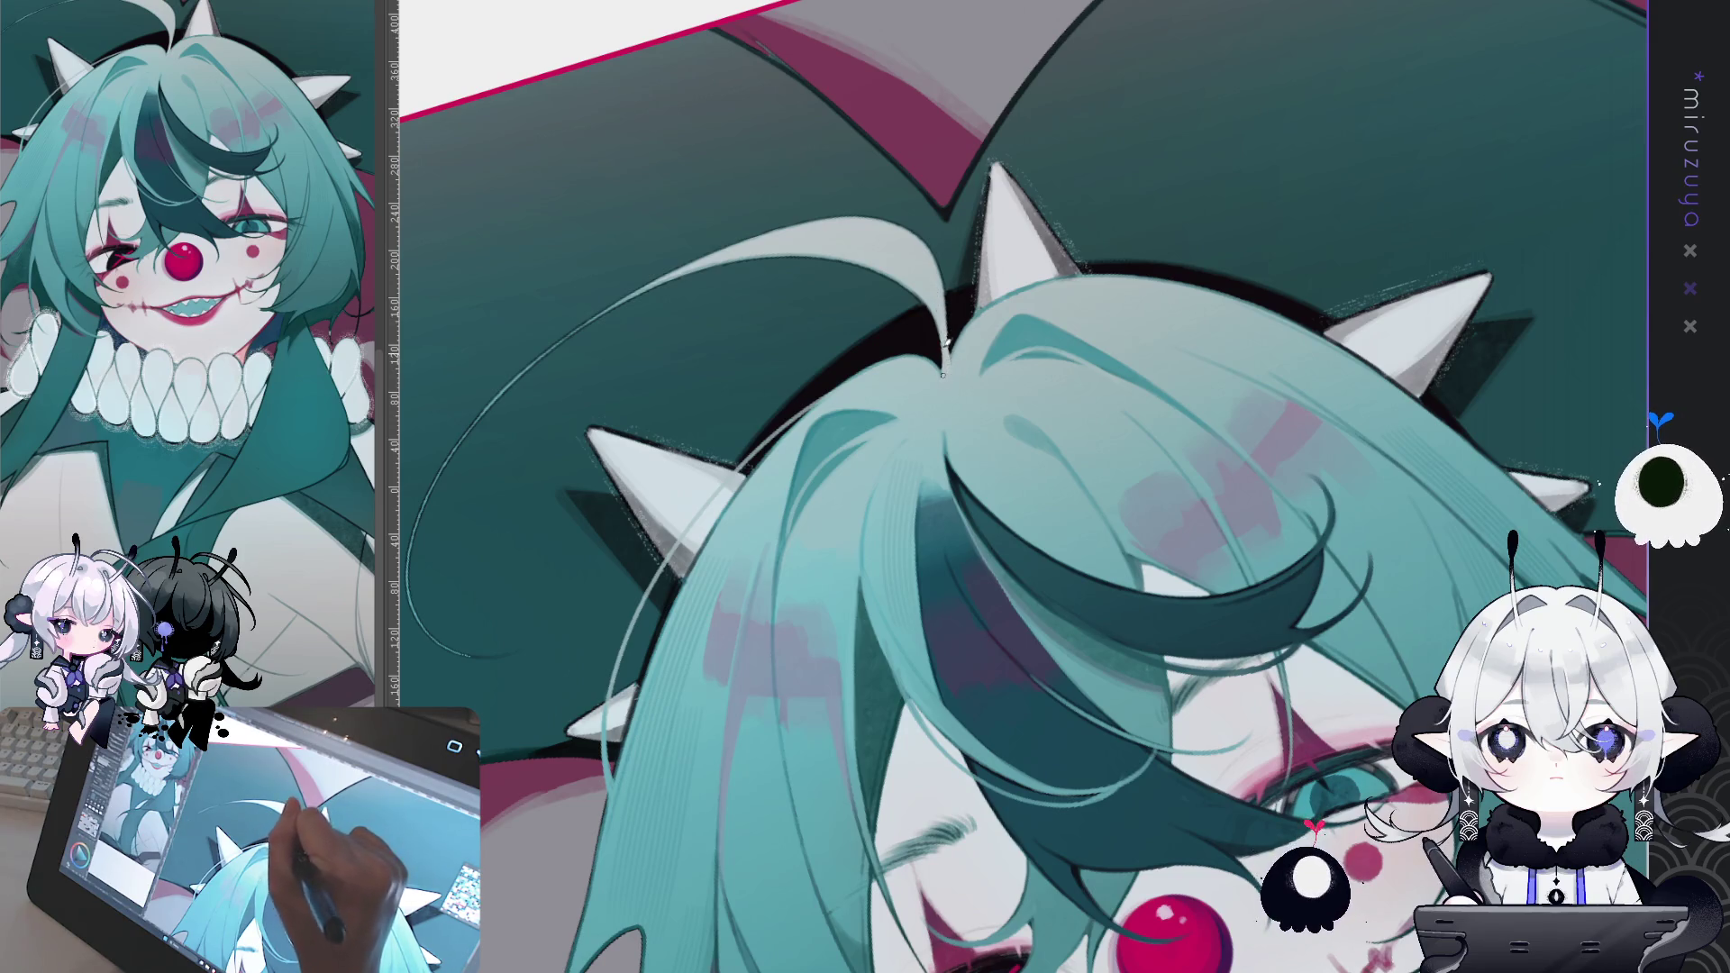
mouse_move(969, 268)
left_mouse_down()
mouse_move(870, 202)
mouse_move(834, 573)
left_mouse_up()
key("ctrl+z")
left_click_drag(849, 337, 978, 648)
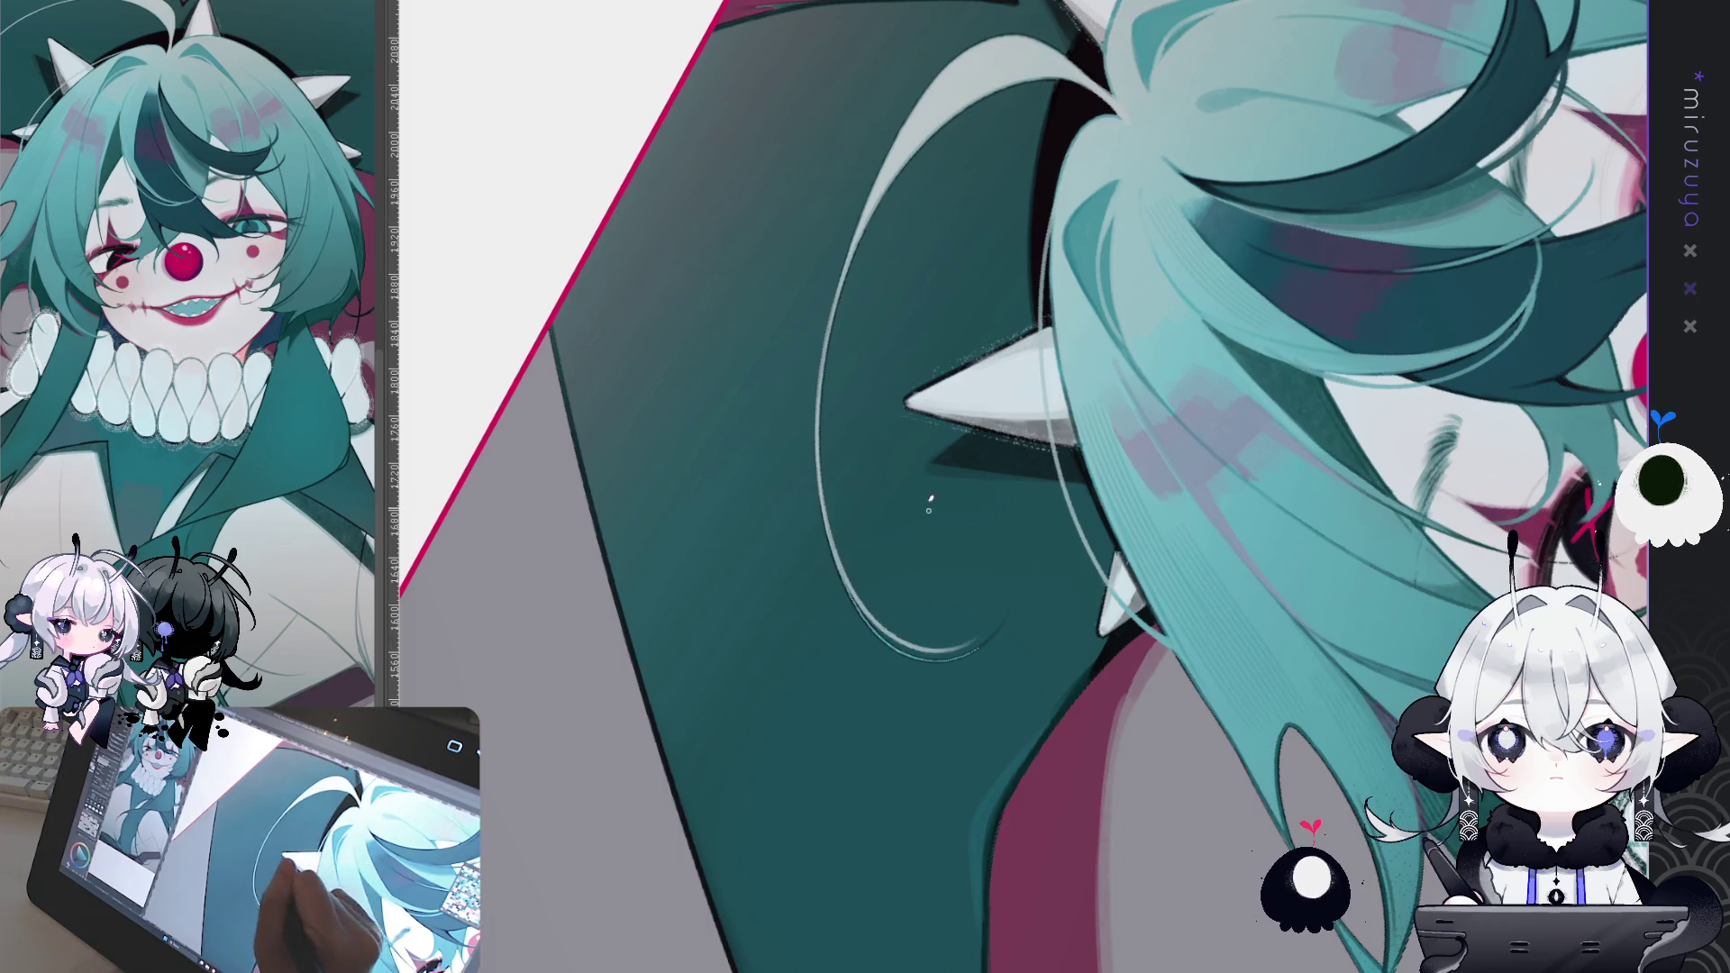
key("ctrl+z")
left_click_drag(852, 316, 864, 602)
key("ctrl+z")
mouse_move(849, 240)
left_mouse_down()
mouse_move(831, 305)
mouse_move(982, 644)
left_mouse_up()
key("ctrl+z")
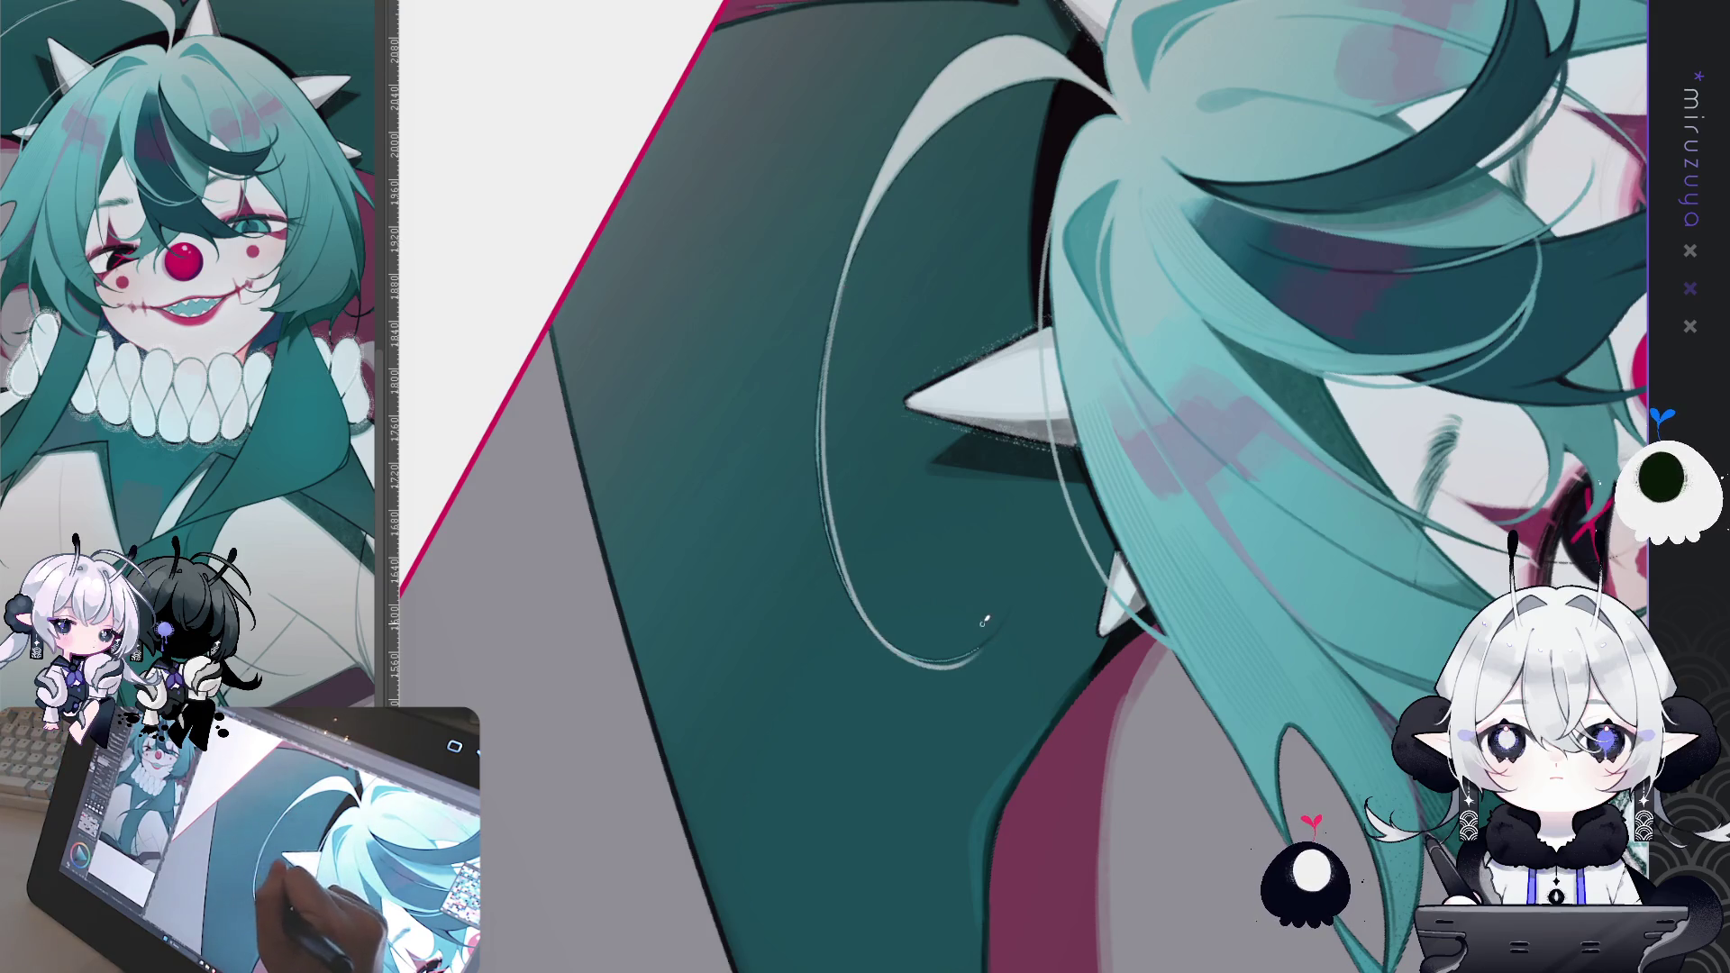
key("ctrl+z")
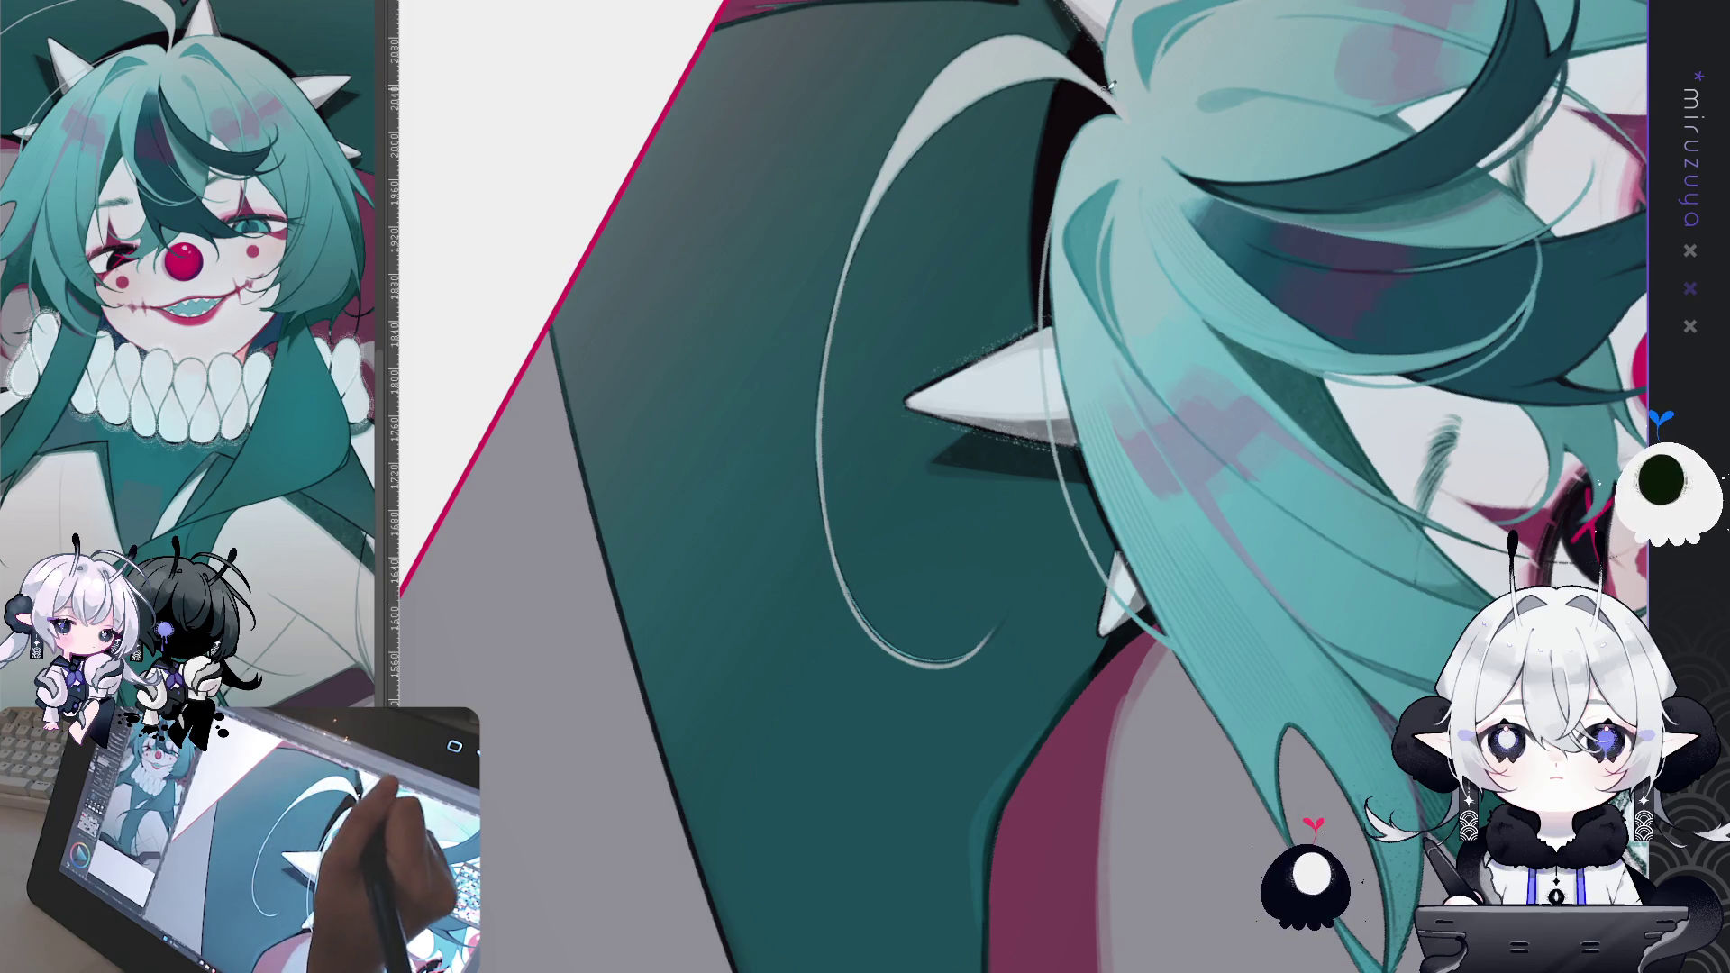
Step: Draw a long thin light stray strand curving down-left beside the teal hair
left_click_drag(1021, 27, 856, 536)
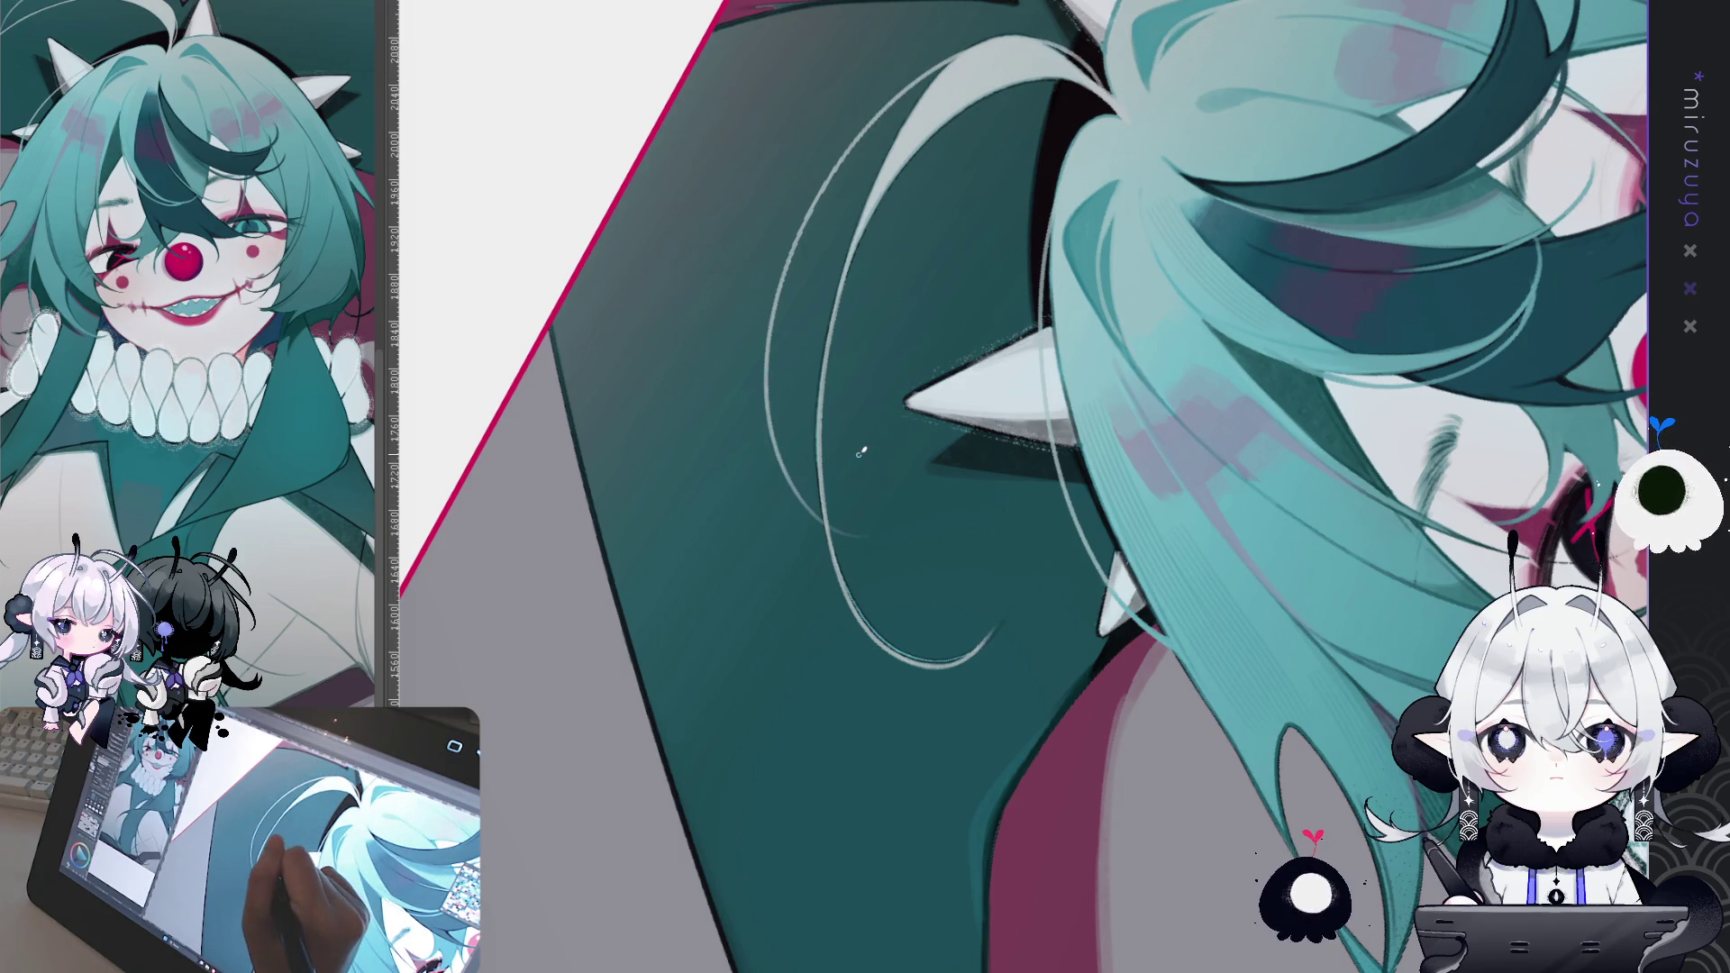
key("ctrl+z")
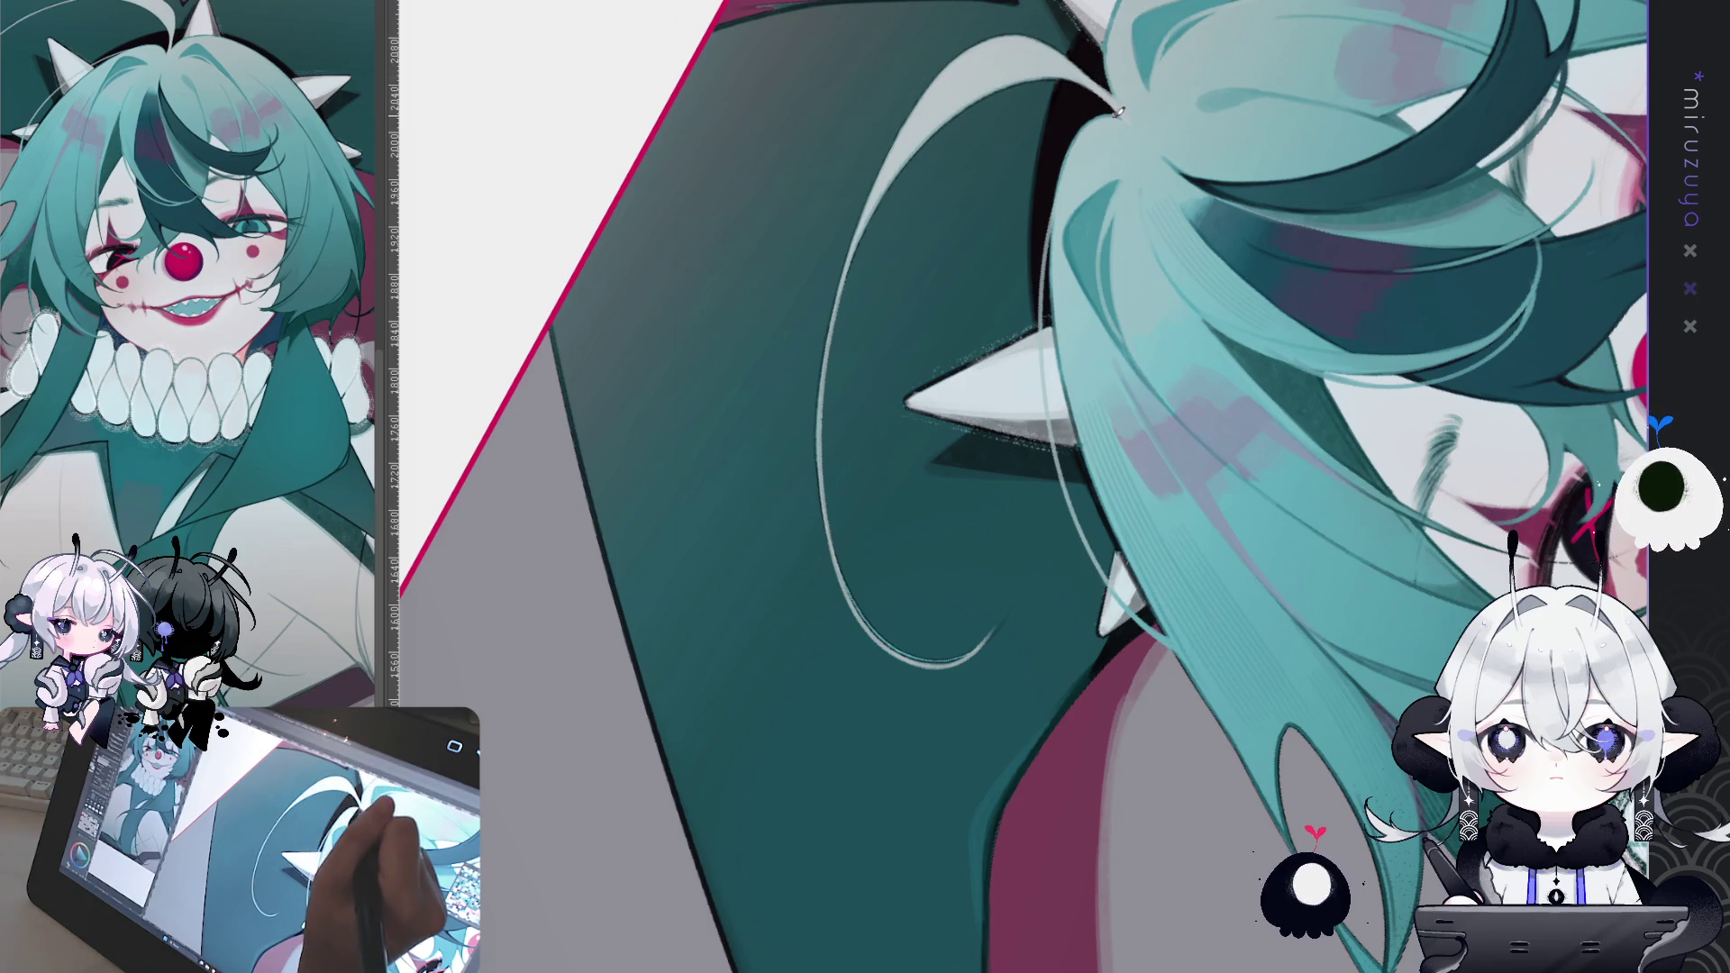
left_click_drag(1091, 90, 893, 215)
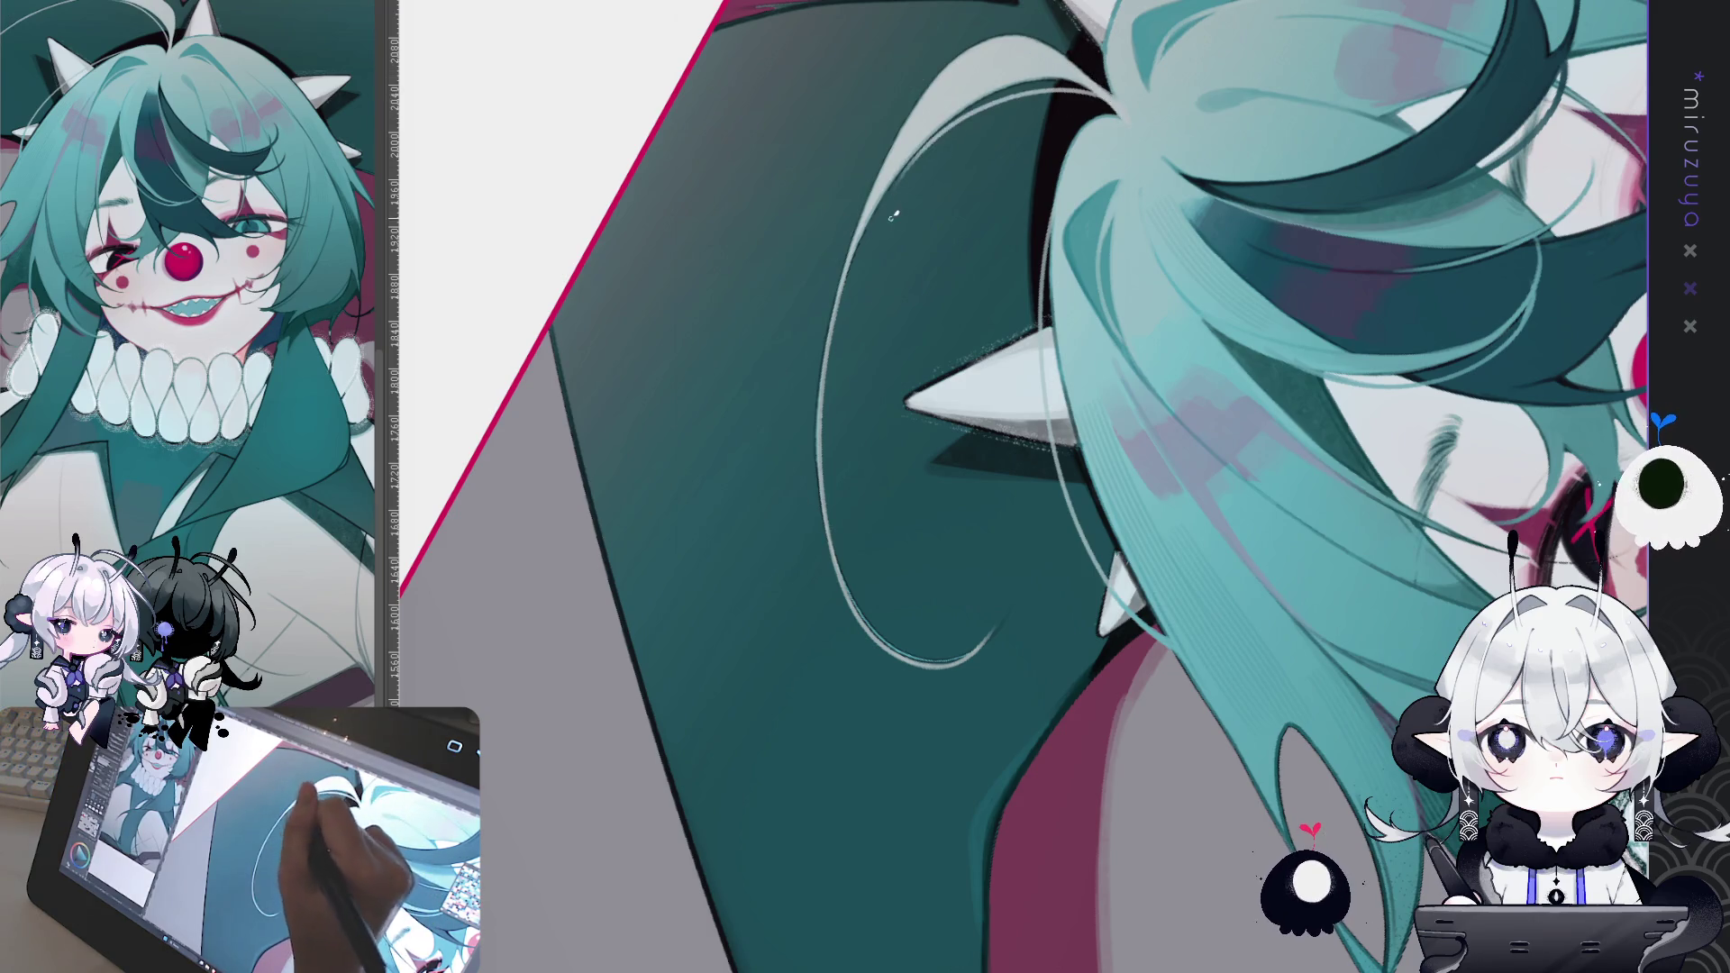
mouse_move(987, 175)
left_mouse_down()
mouse_move(931, 721)
mouse_move(730, 506)
left_mouse_up()
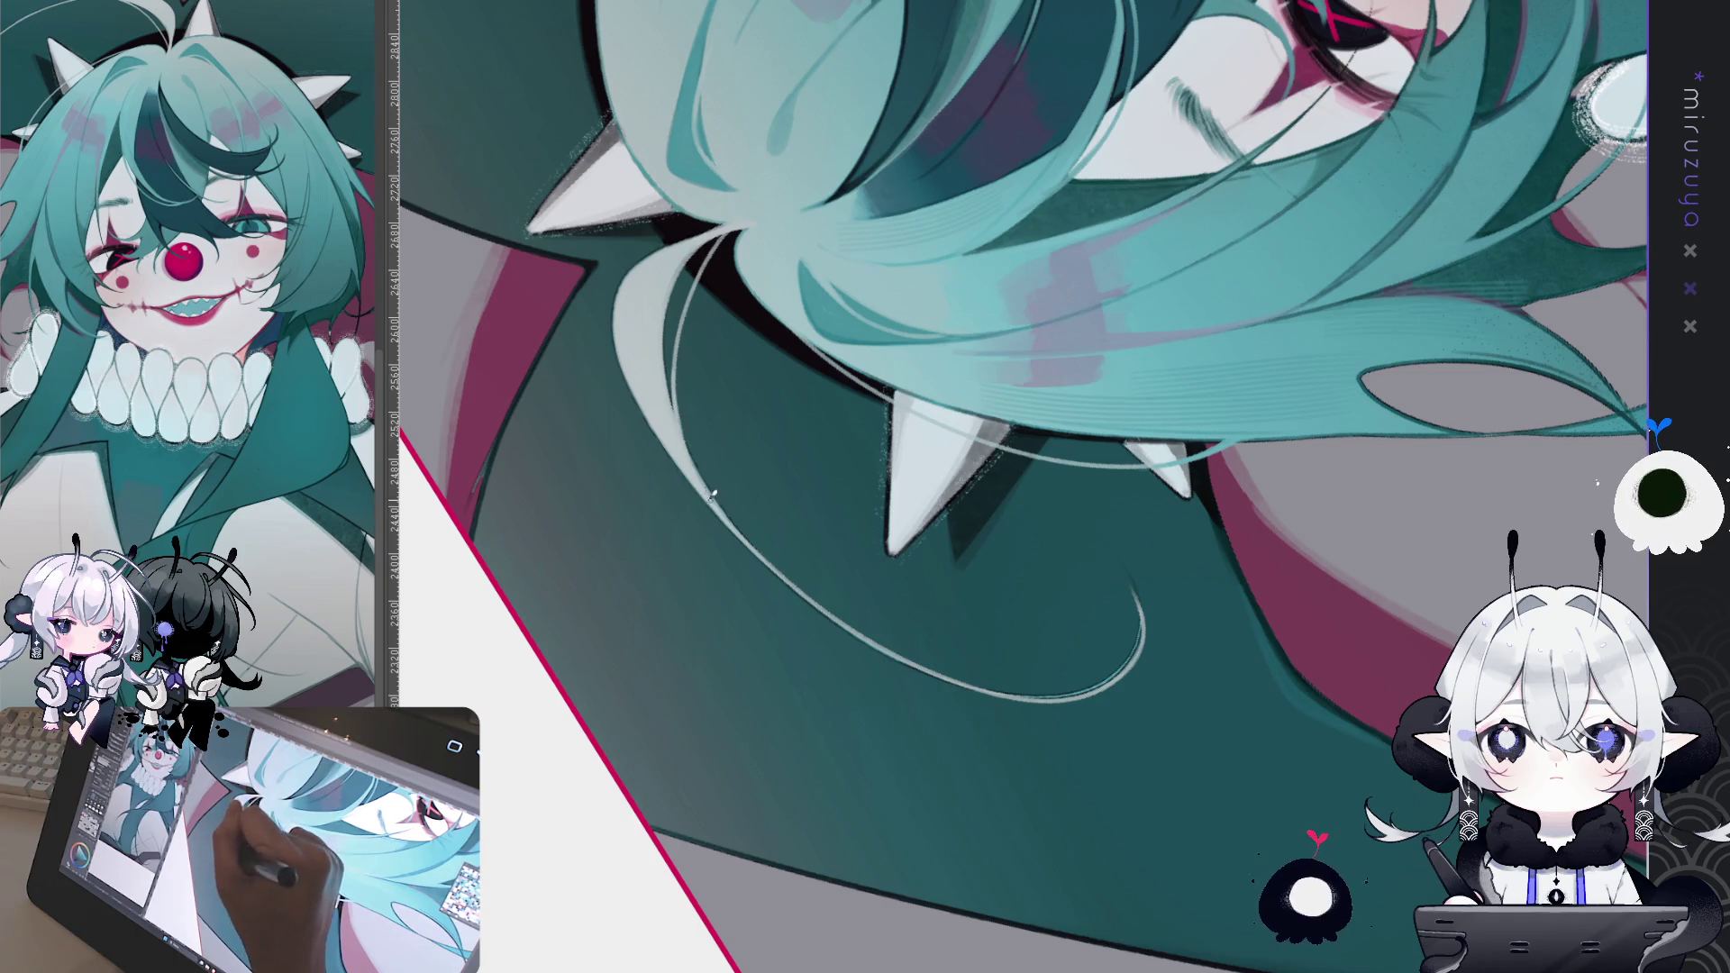
Step: Draw a thin curved light strand arcing off the top spike past the crown
mouse_move(680, 420)
left_mouse_down()
mouse_move(766, 586)
mouse_move(946, 811)
mouse_move(1064, 872)
mouse_move(1101, 591)
mouse_move(811, 379)
mouse_move(556, 135)
left_mouse_up()
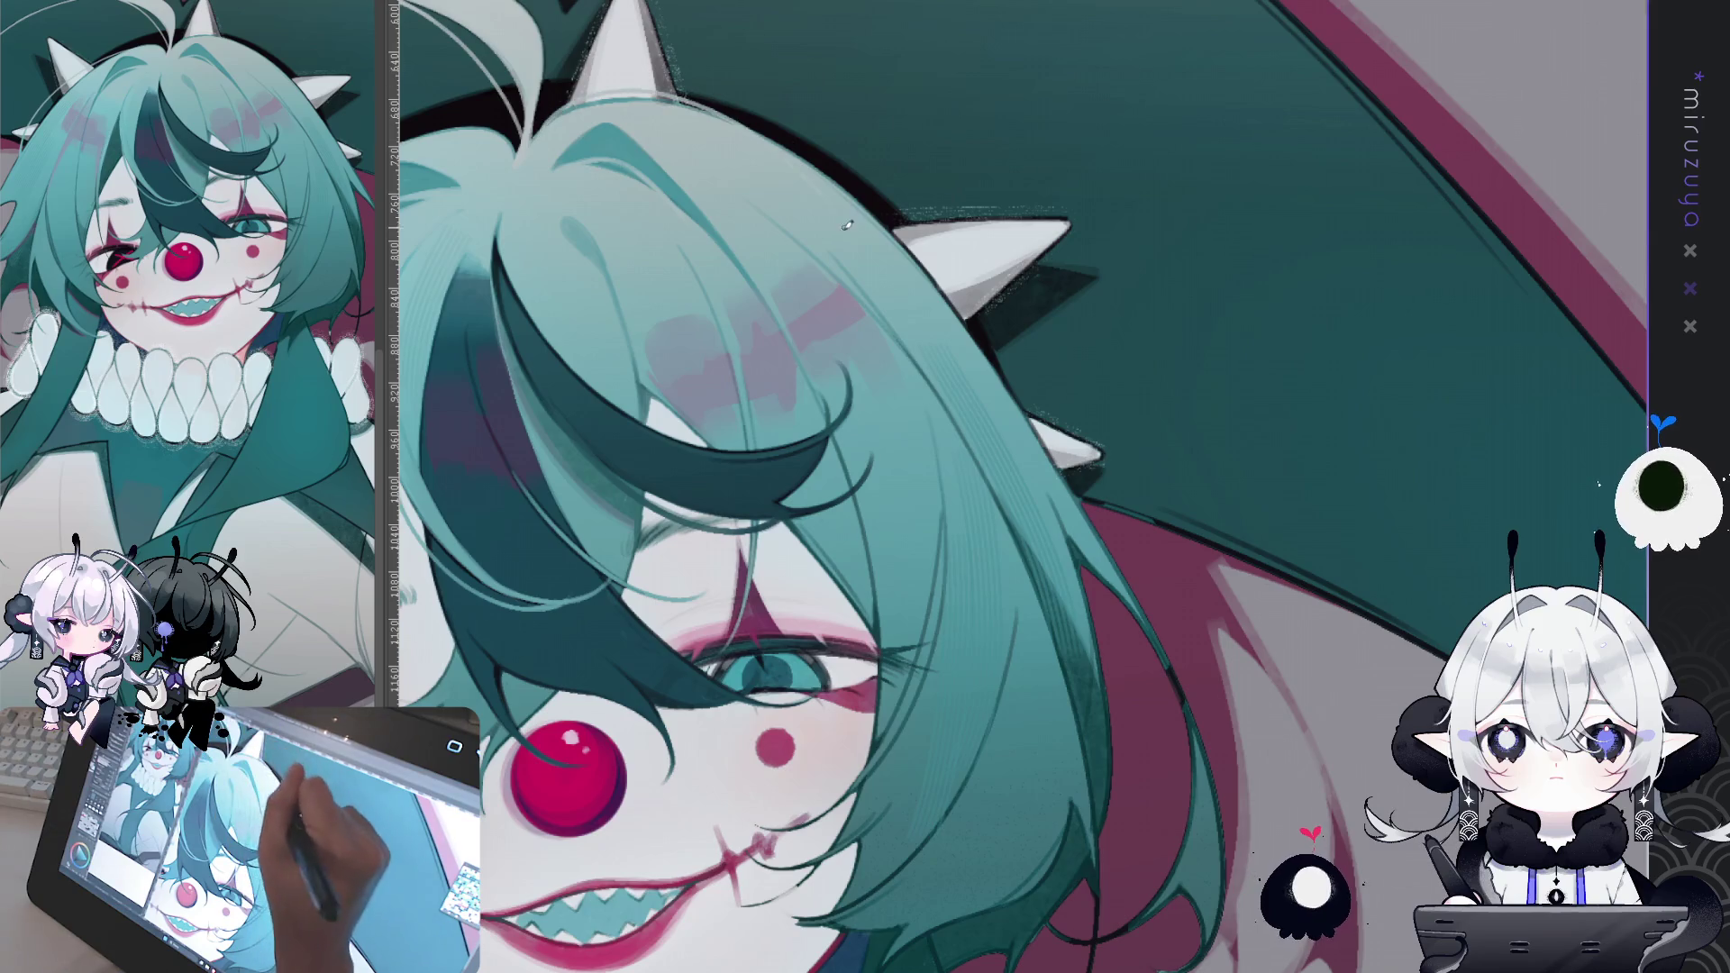
left_click_drag(671, 78, 820, 180)
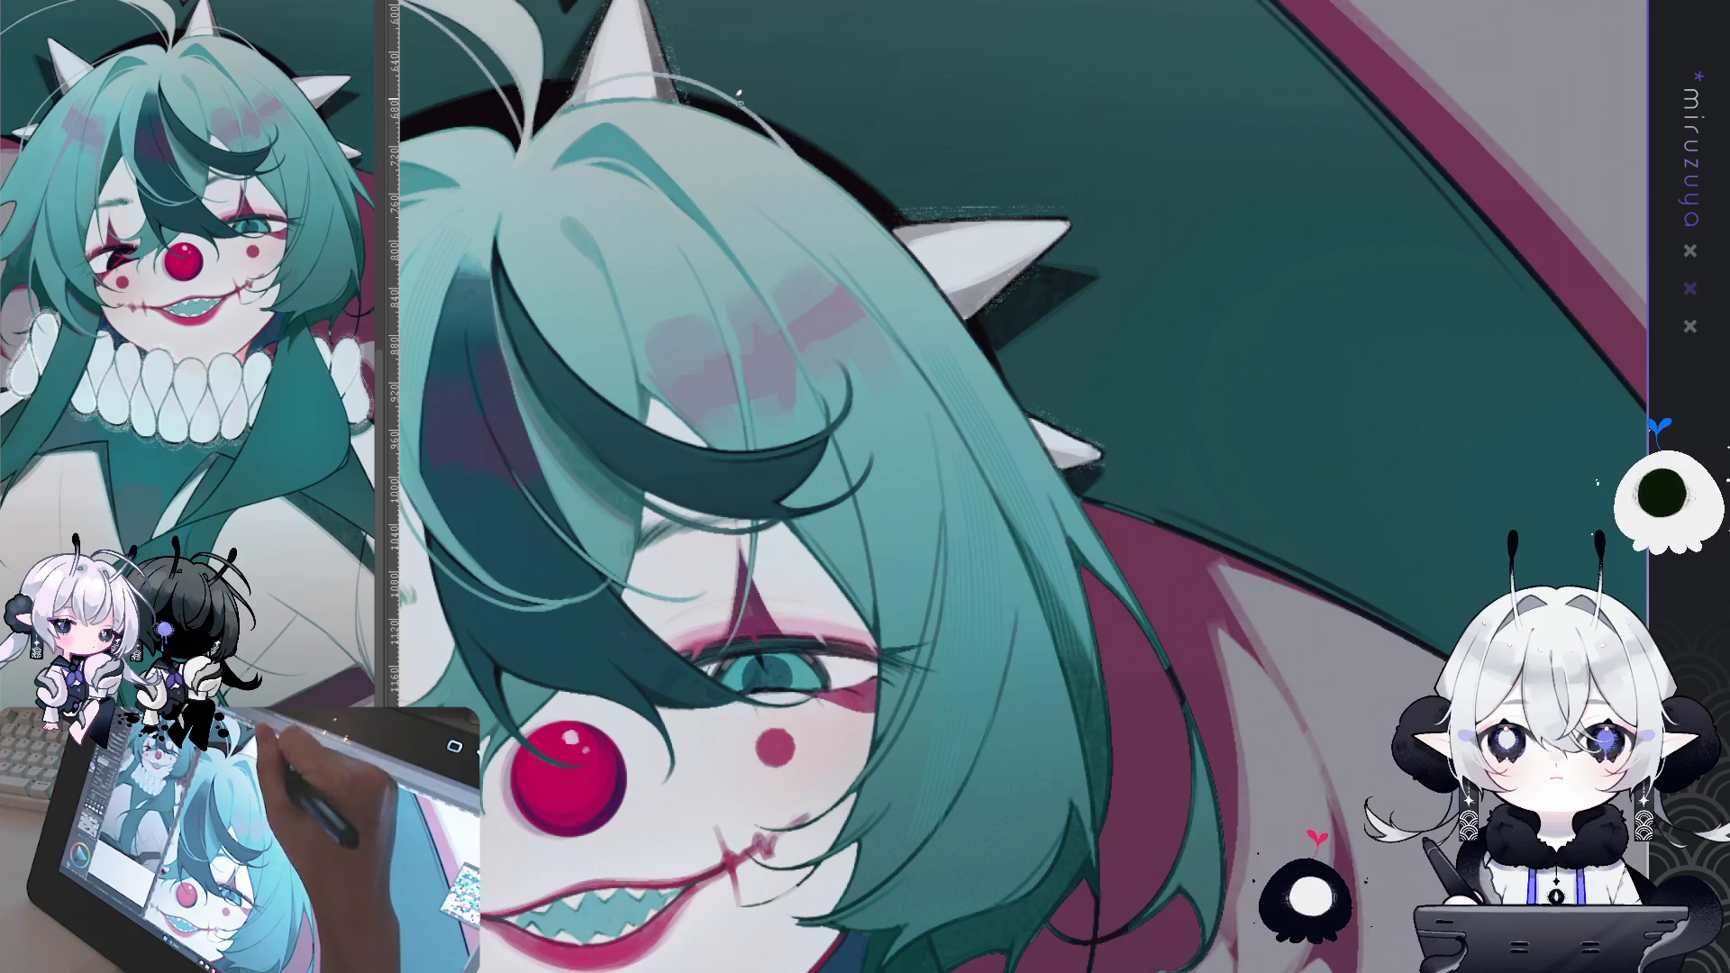
scroll(942, 679, "down", 3)
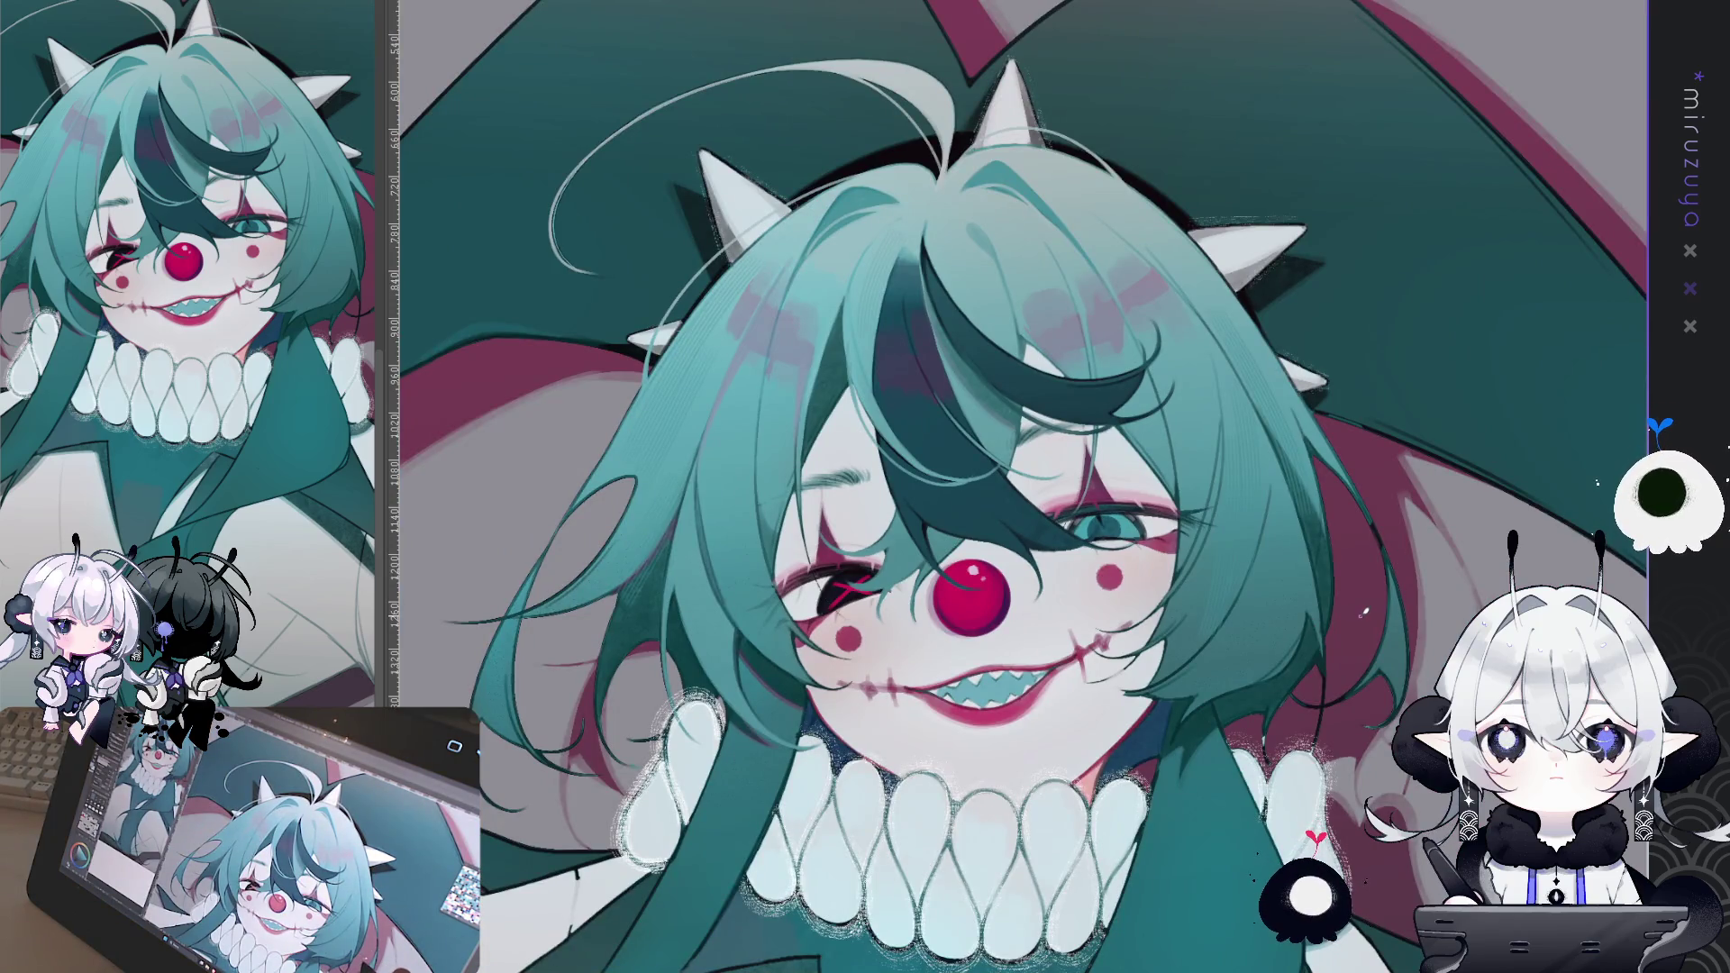
Step: Trace a short thin dark line along the hair strand beside the white ruff collar
scroll(1339, 718, "down", 3)
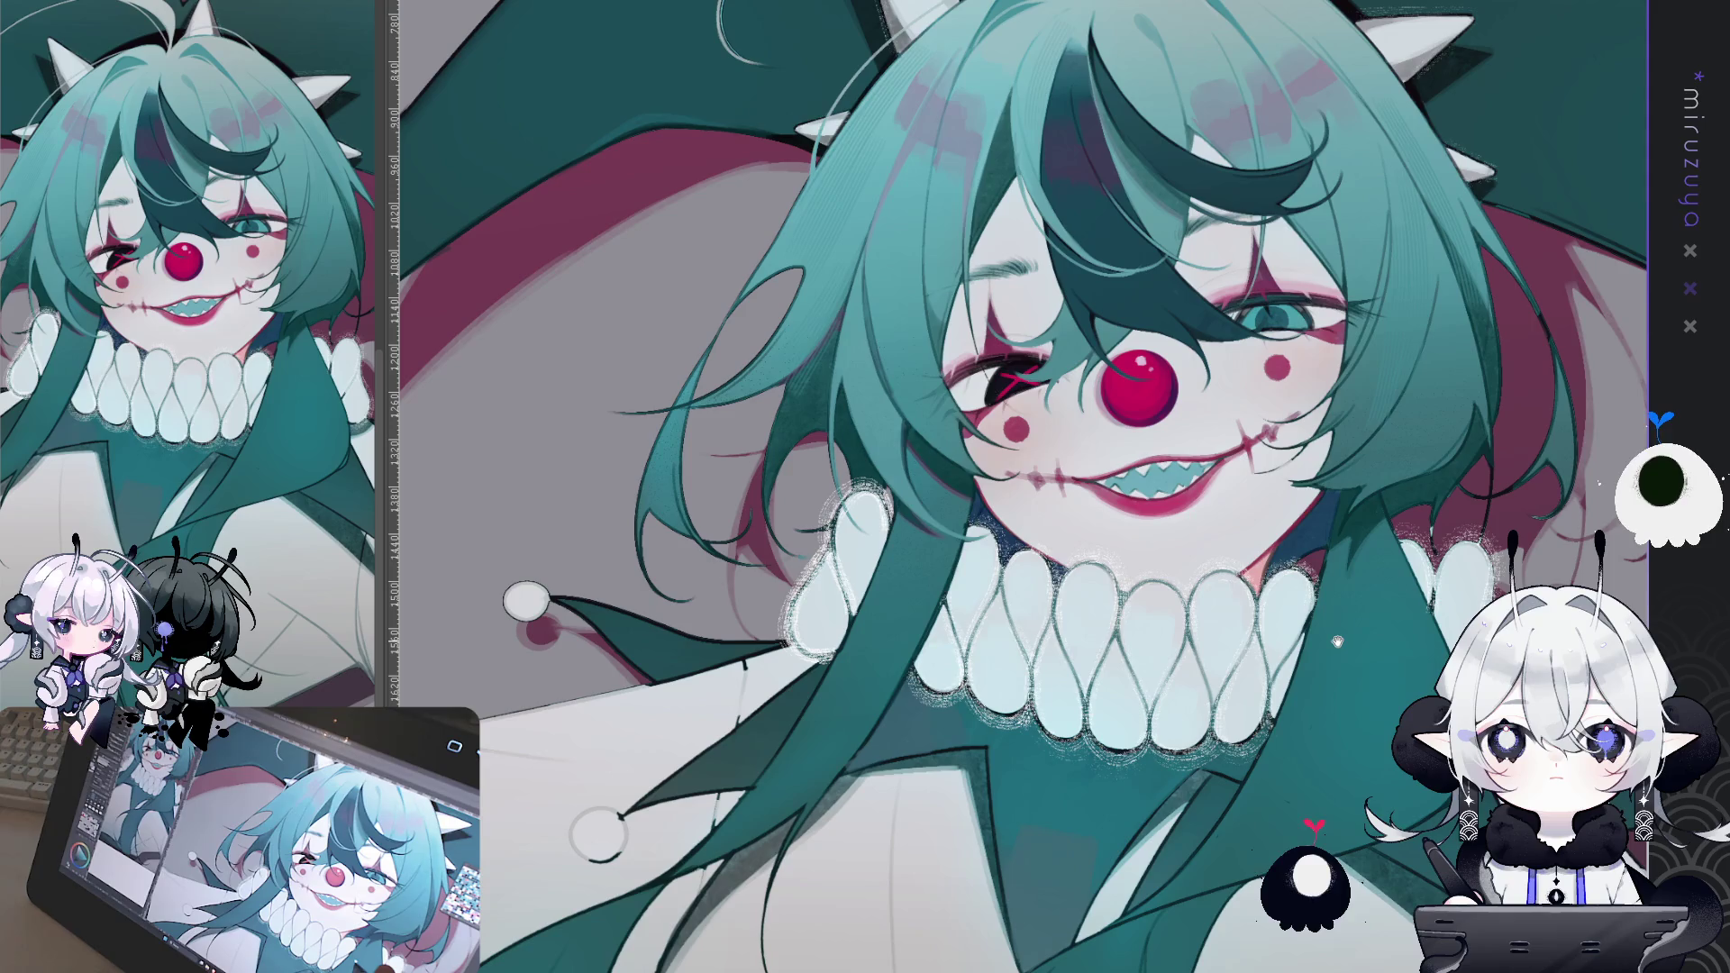
left_click_drag(1208, 665, 878, 320)
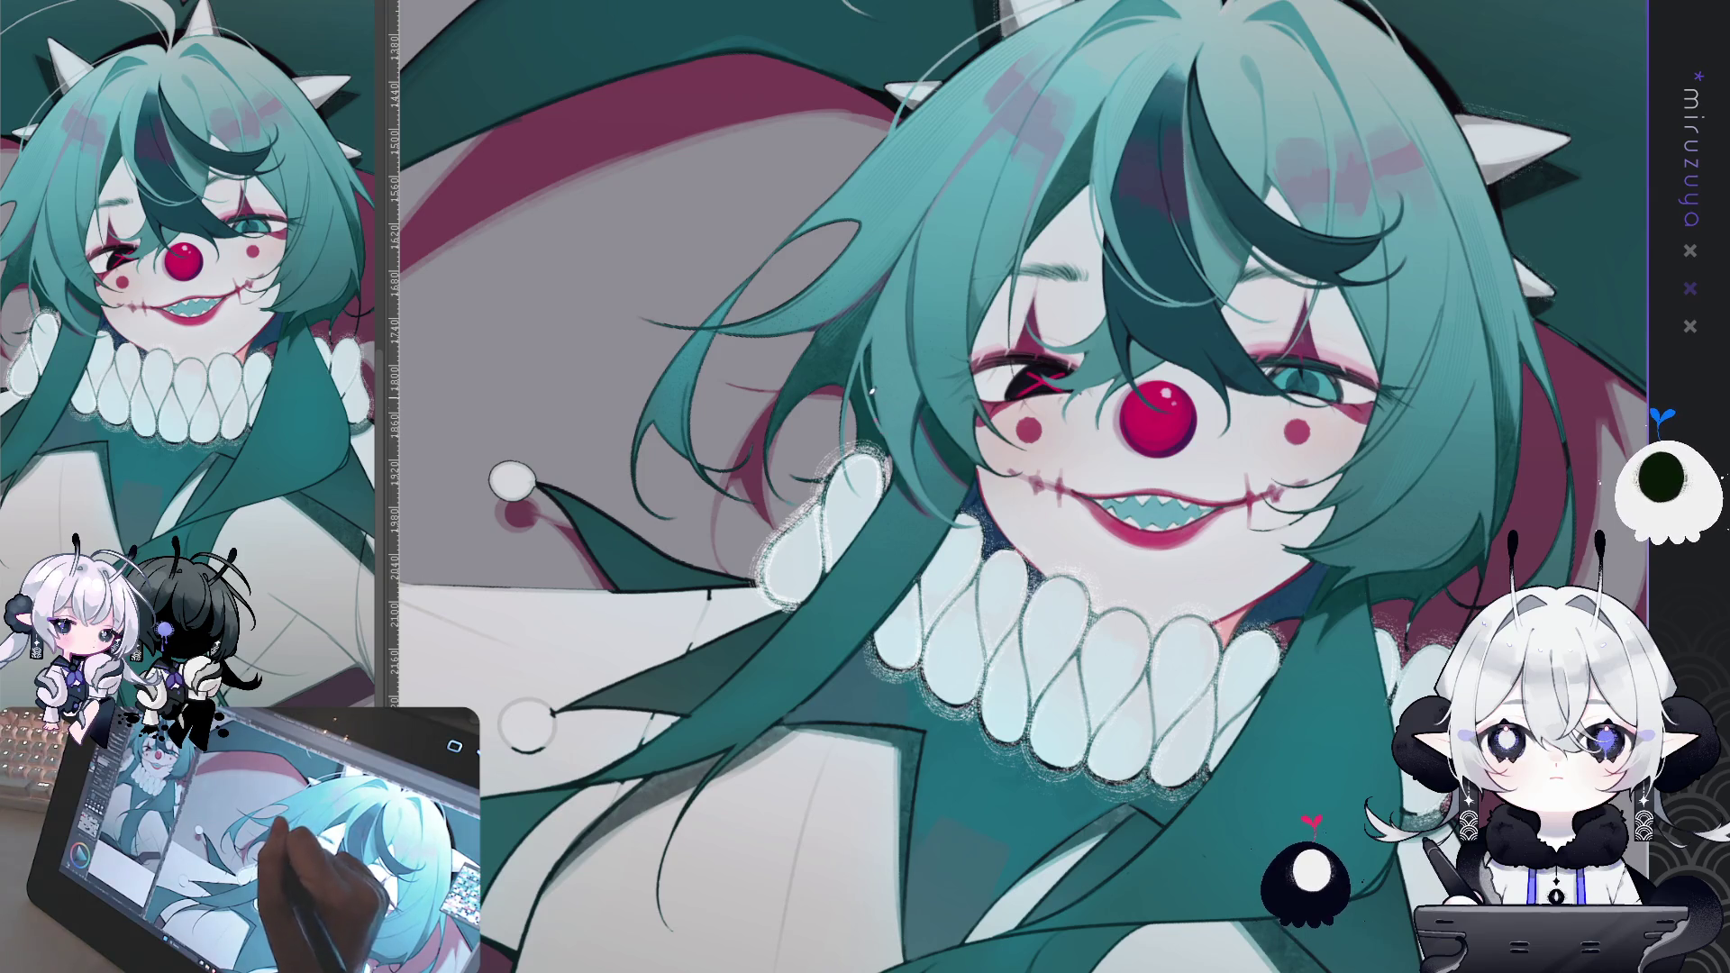
mouse_move(871, 390)
left_mouse_down()
mouse_move(1030, 773)
mouse_move(1077, 563)
left_mouse_up()
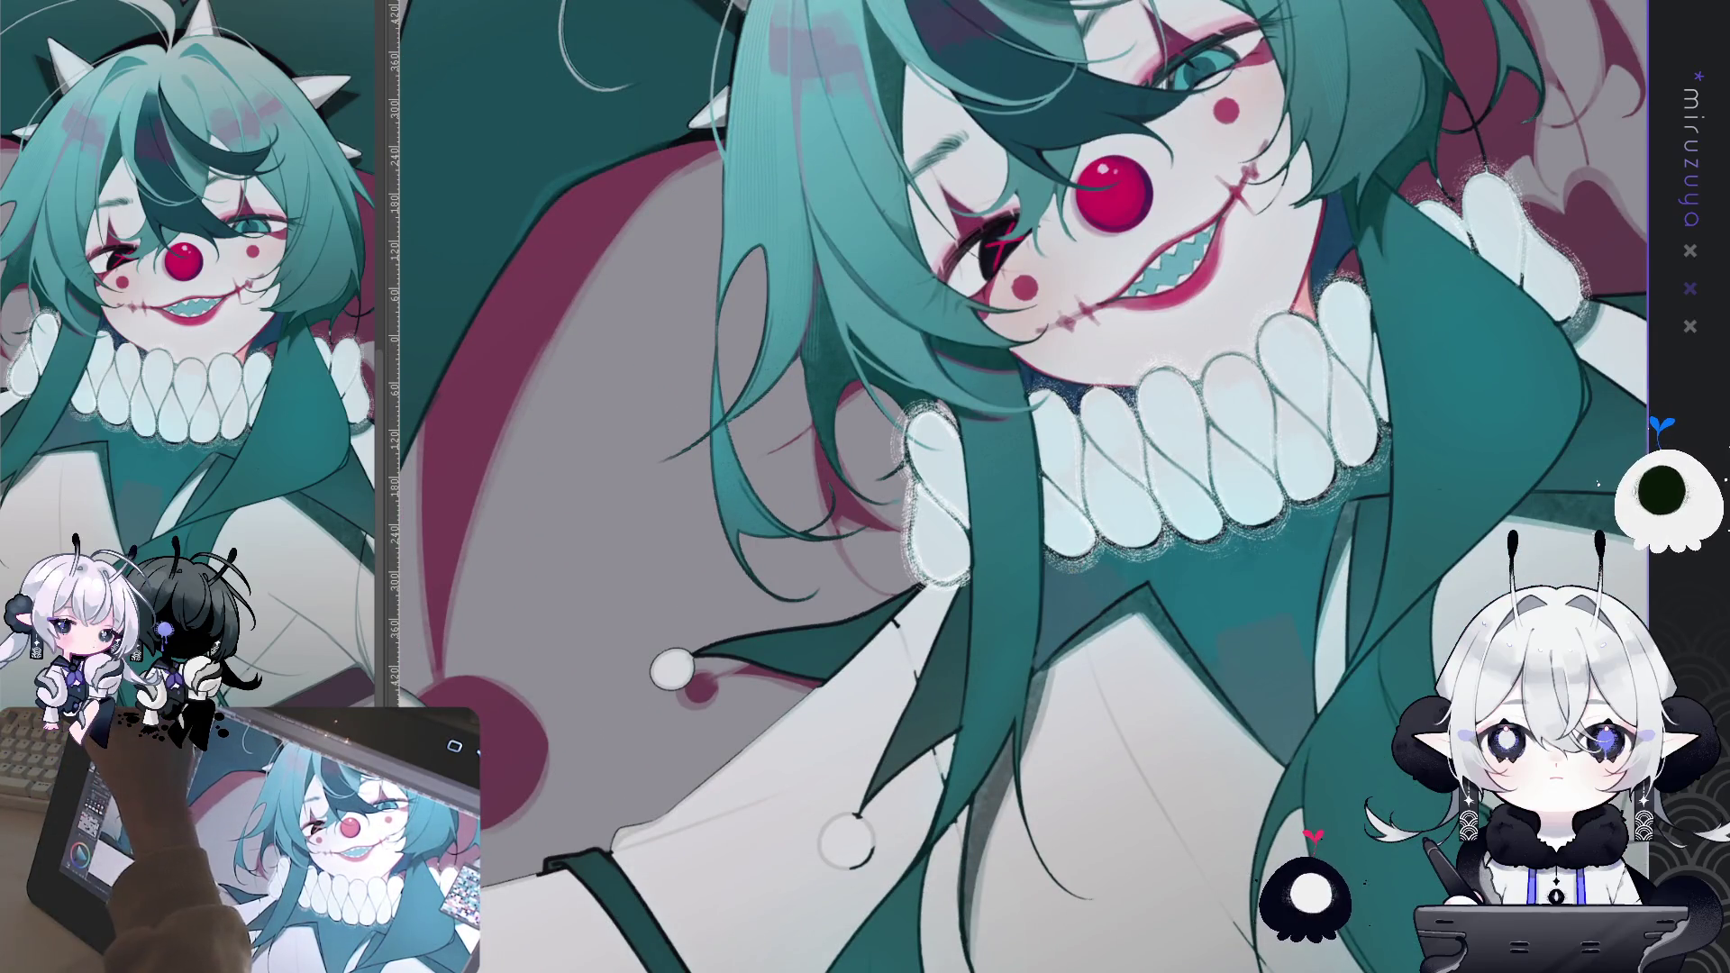
left_click_drag(1127, 361, 1159, 135)
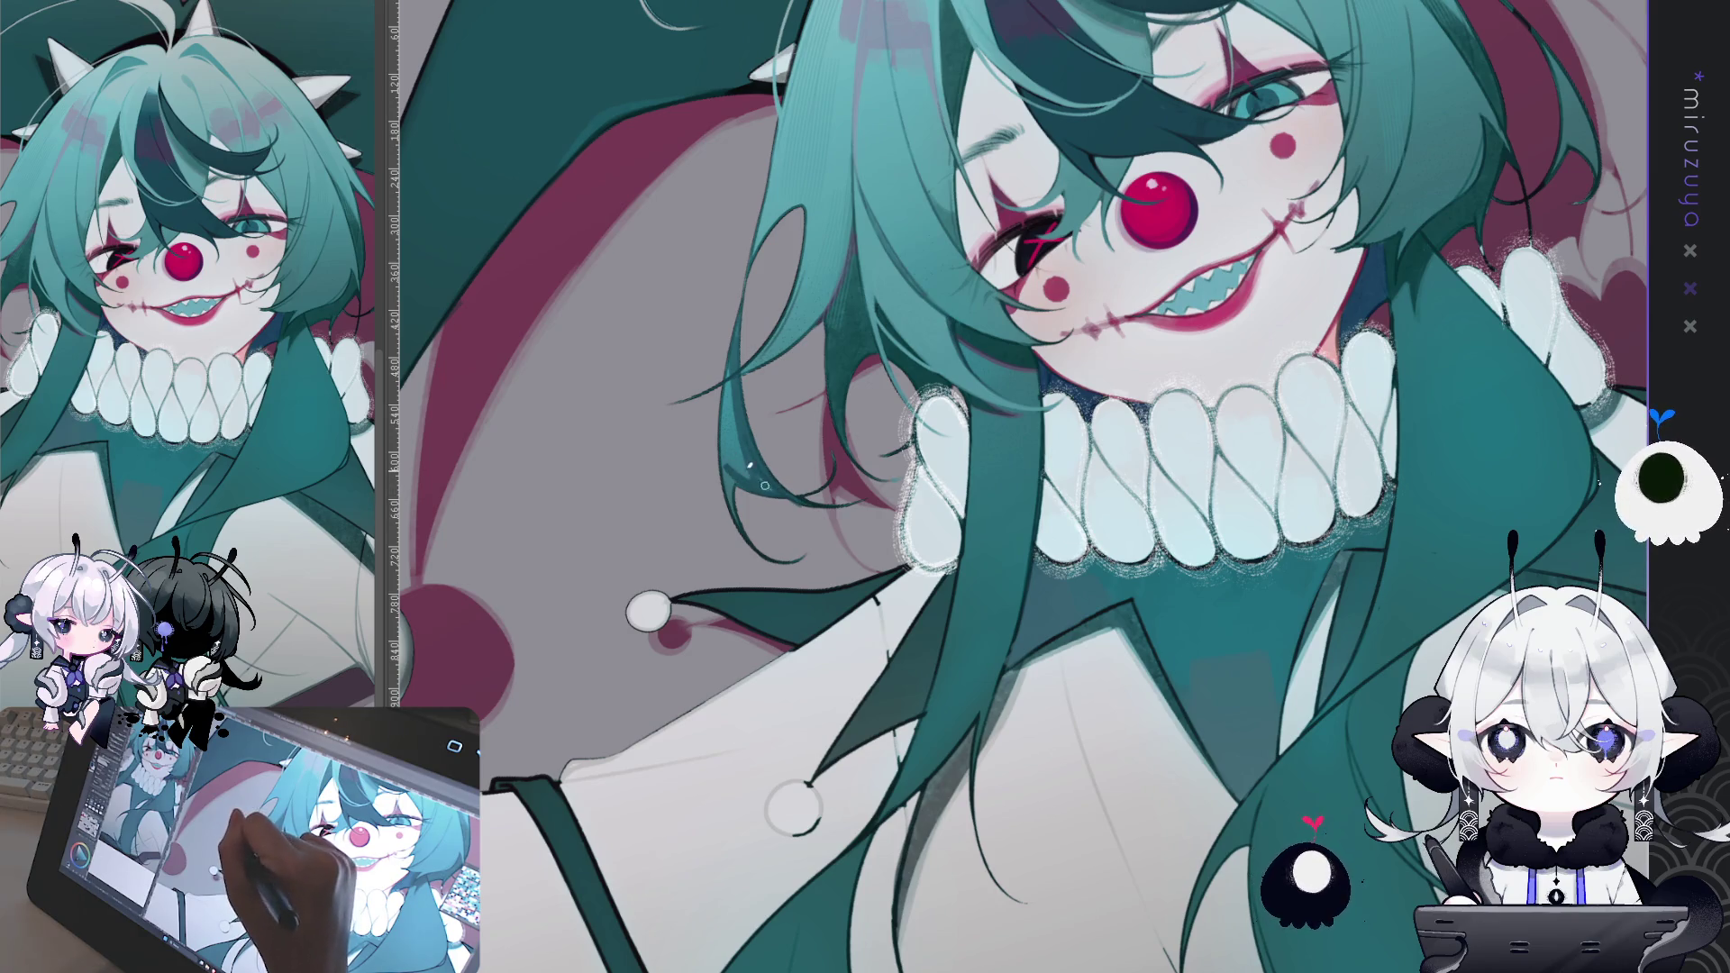
mouse_move(757, 476)
left_mouse_down()
mouse_move(727, 387)
mouse_move(728, 465)
left_mouse_up()
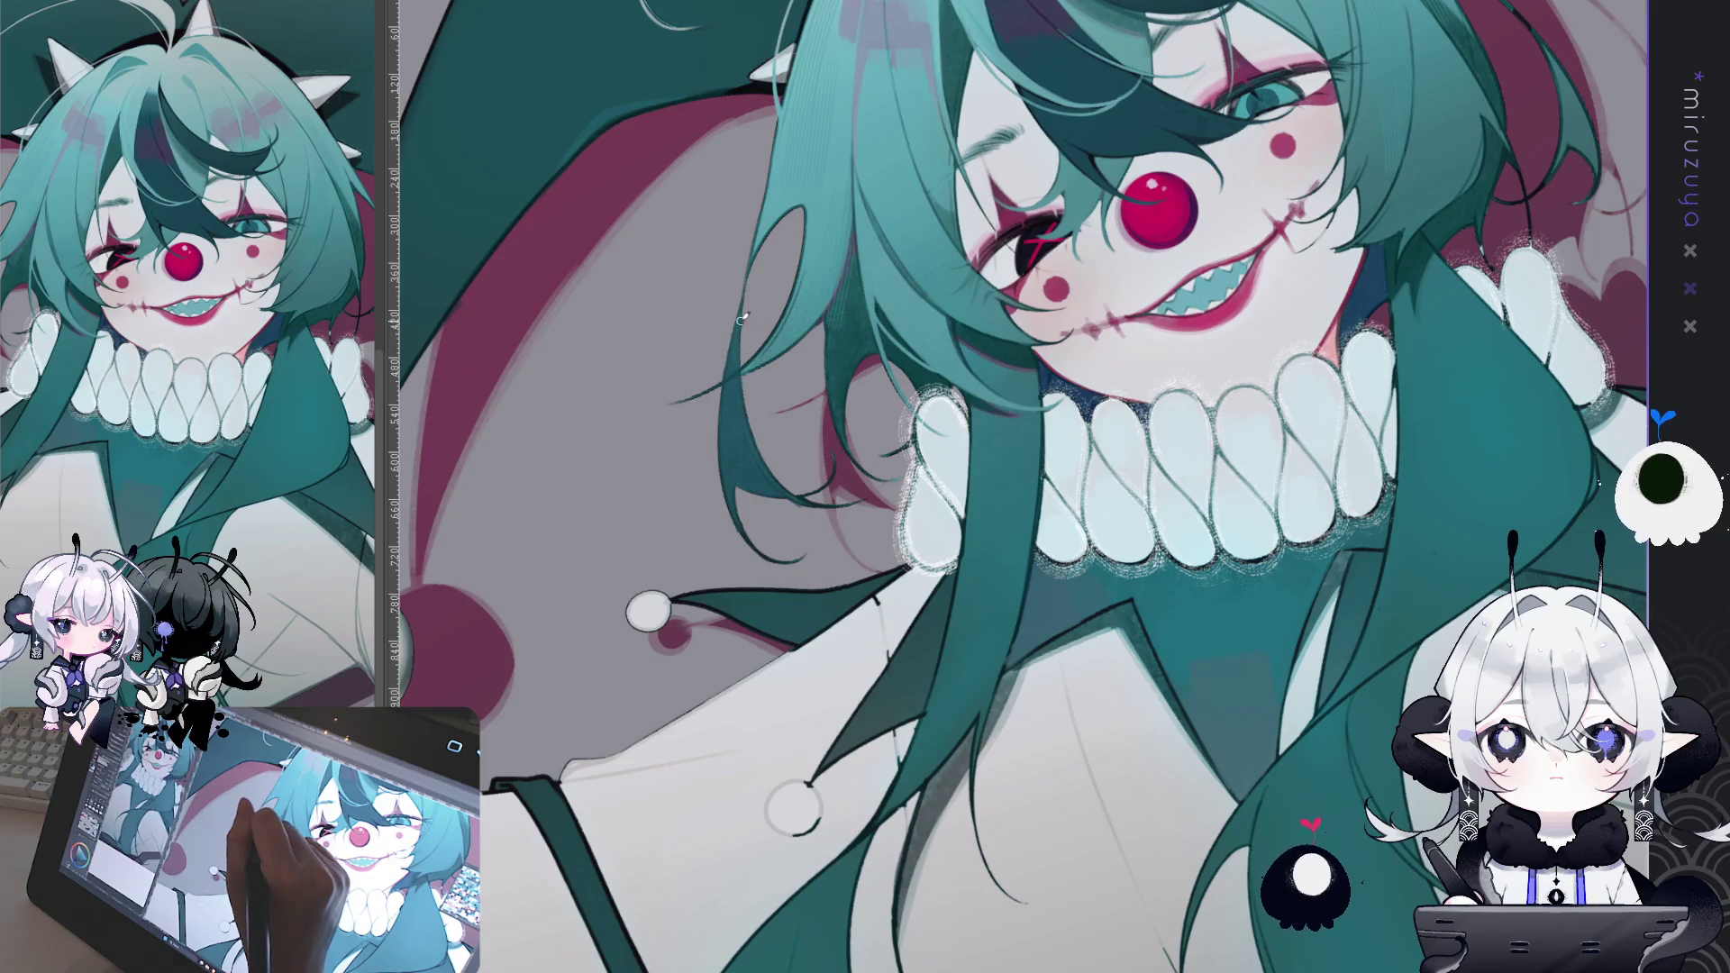
left_click_drag(771, 486, 899, 333)
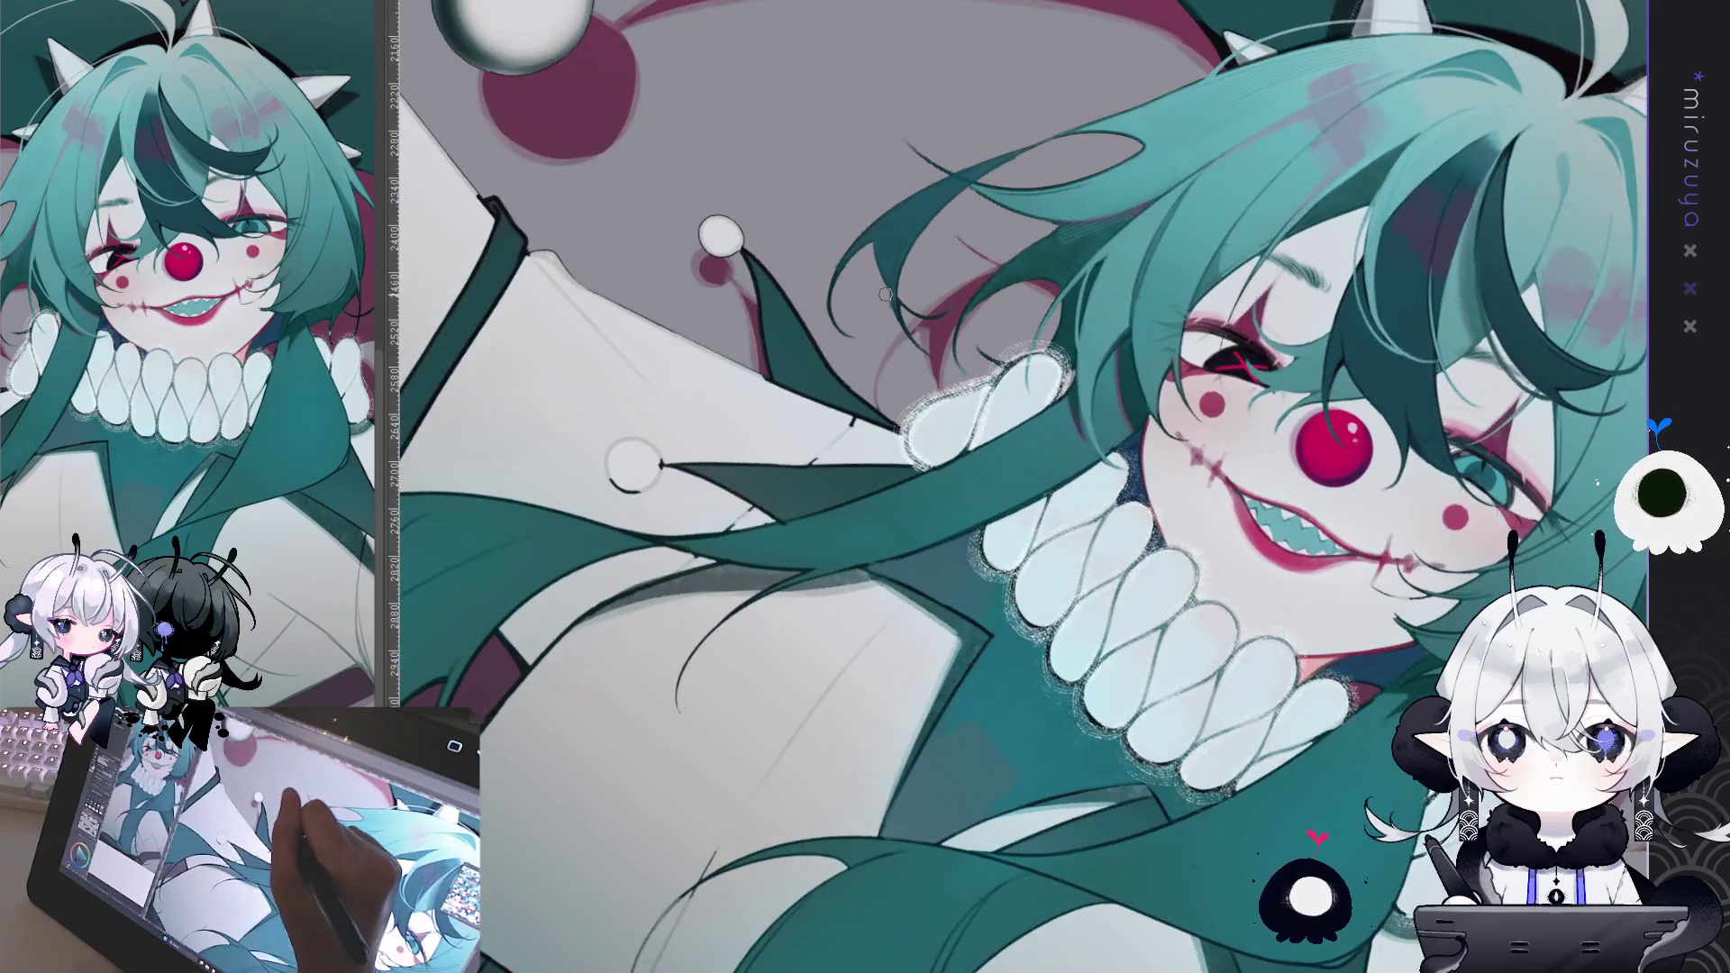
Step: Extend the lower teal hair strand over the cape with a longer thin tip
scroll(1167, 809, "up", 5)
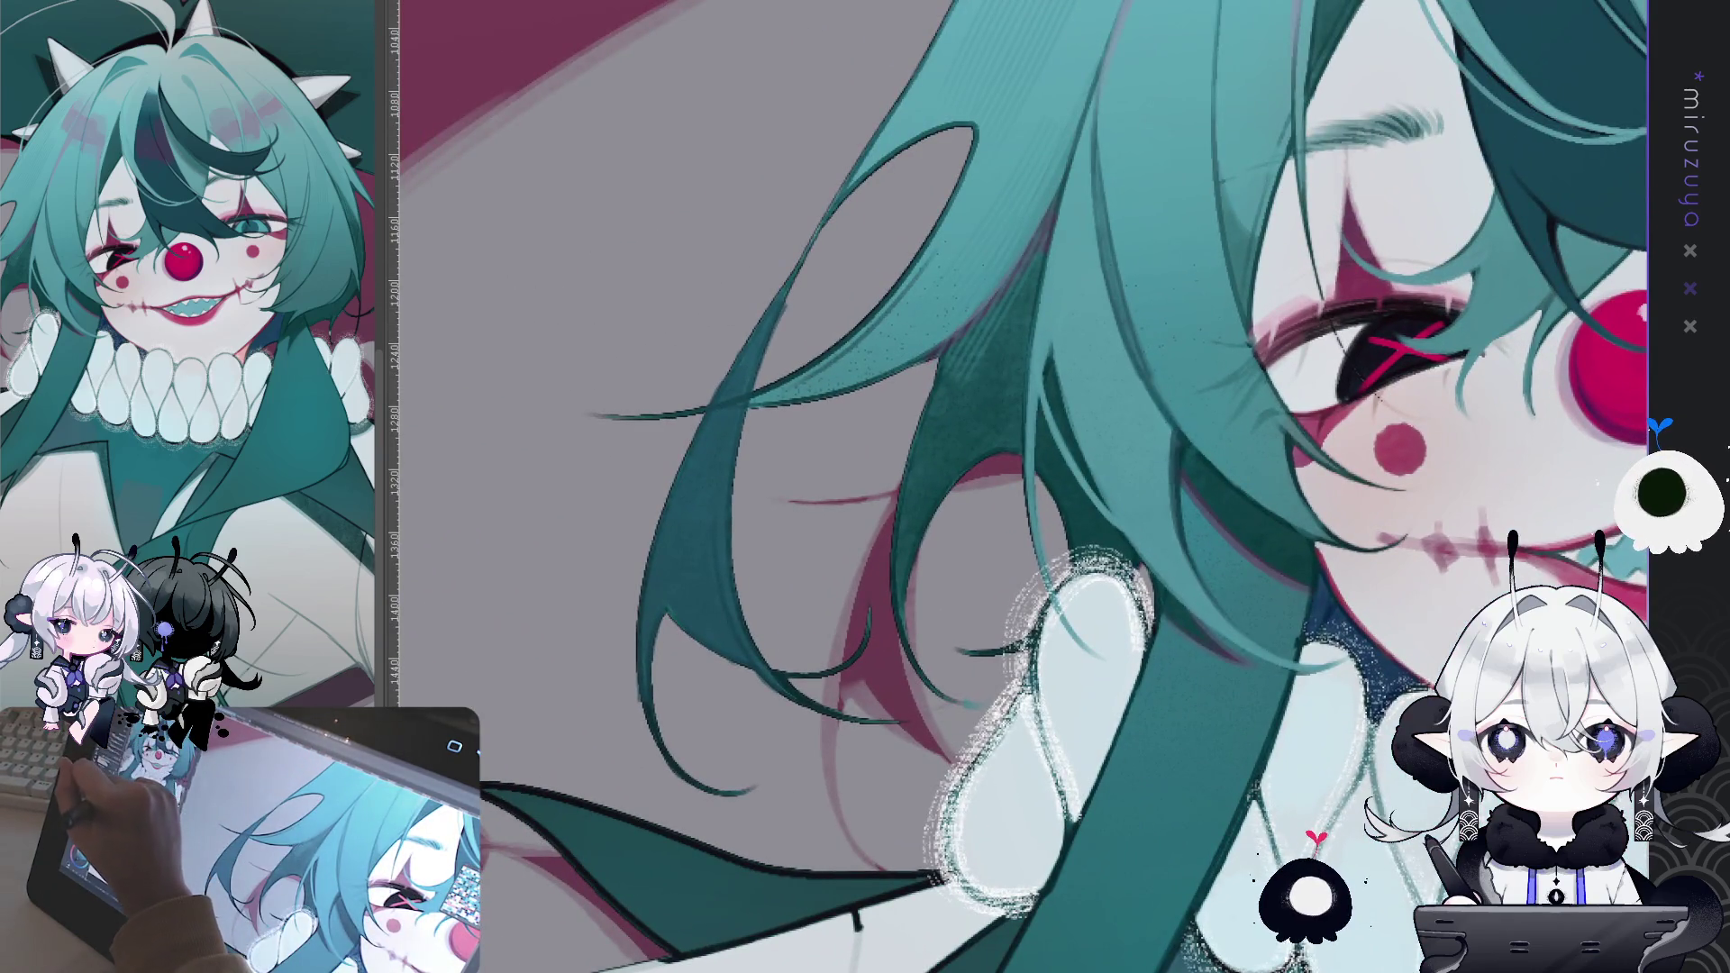
scroll(747, 344, "down", 3)
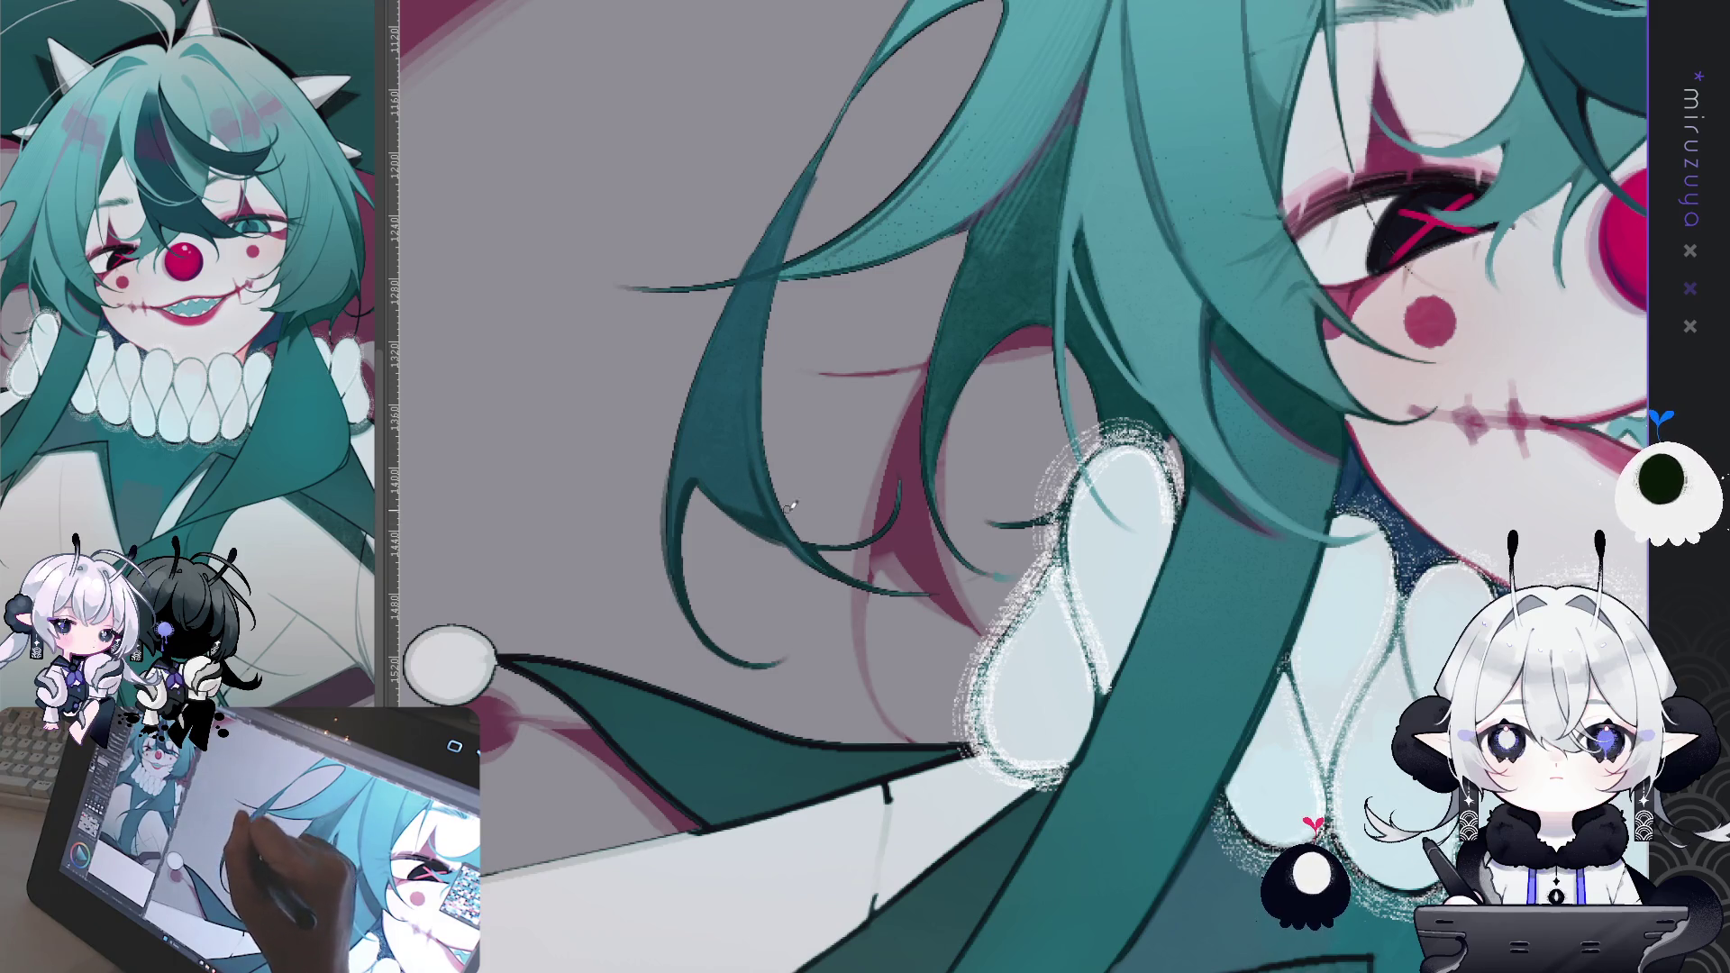
left_click_drag(810, 565, 827, 318)
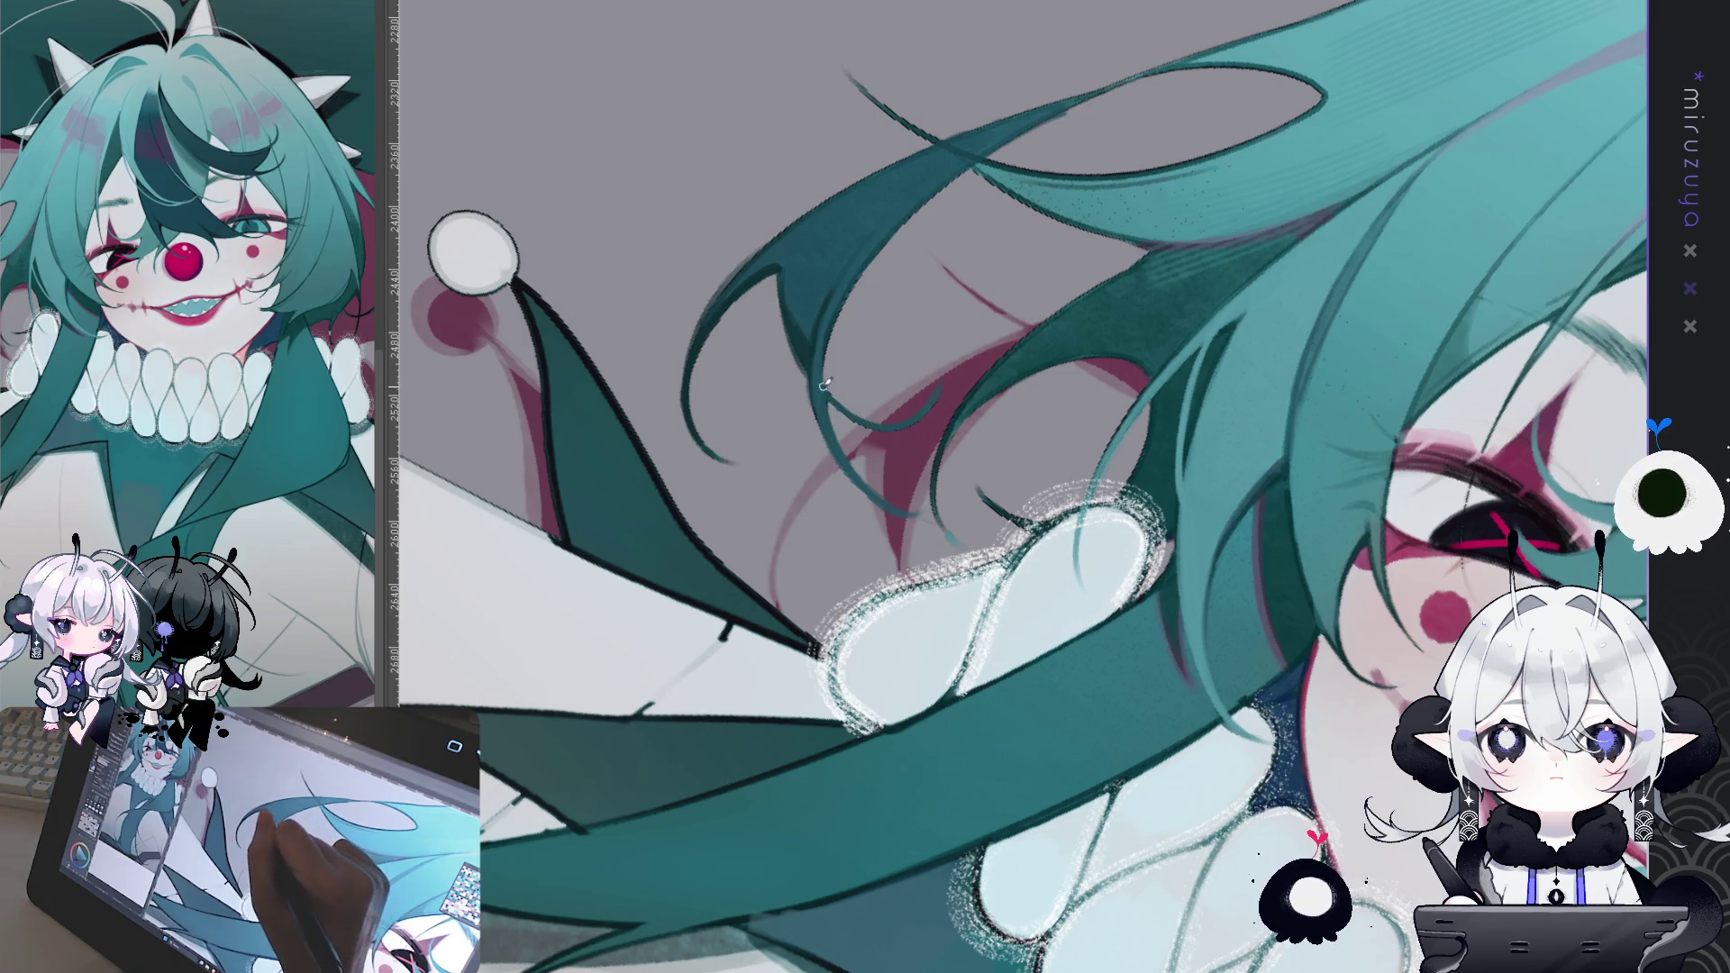
mouse_move(937, 392)
left_mouse_down()
mouse_move(747, 324)
mouse_move(651, 444)
left_mouse_up()
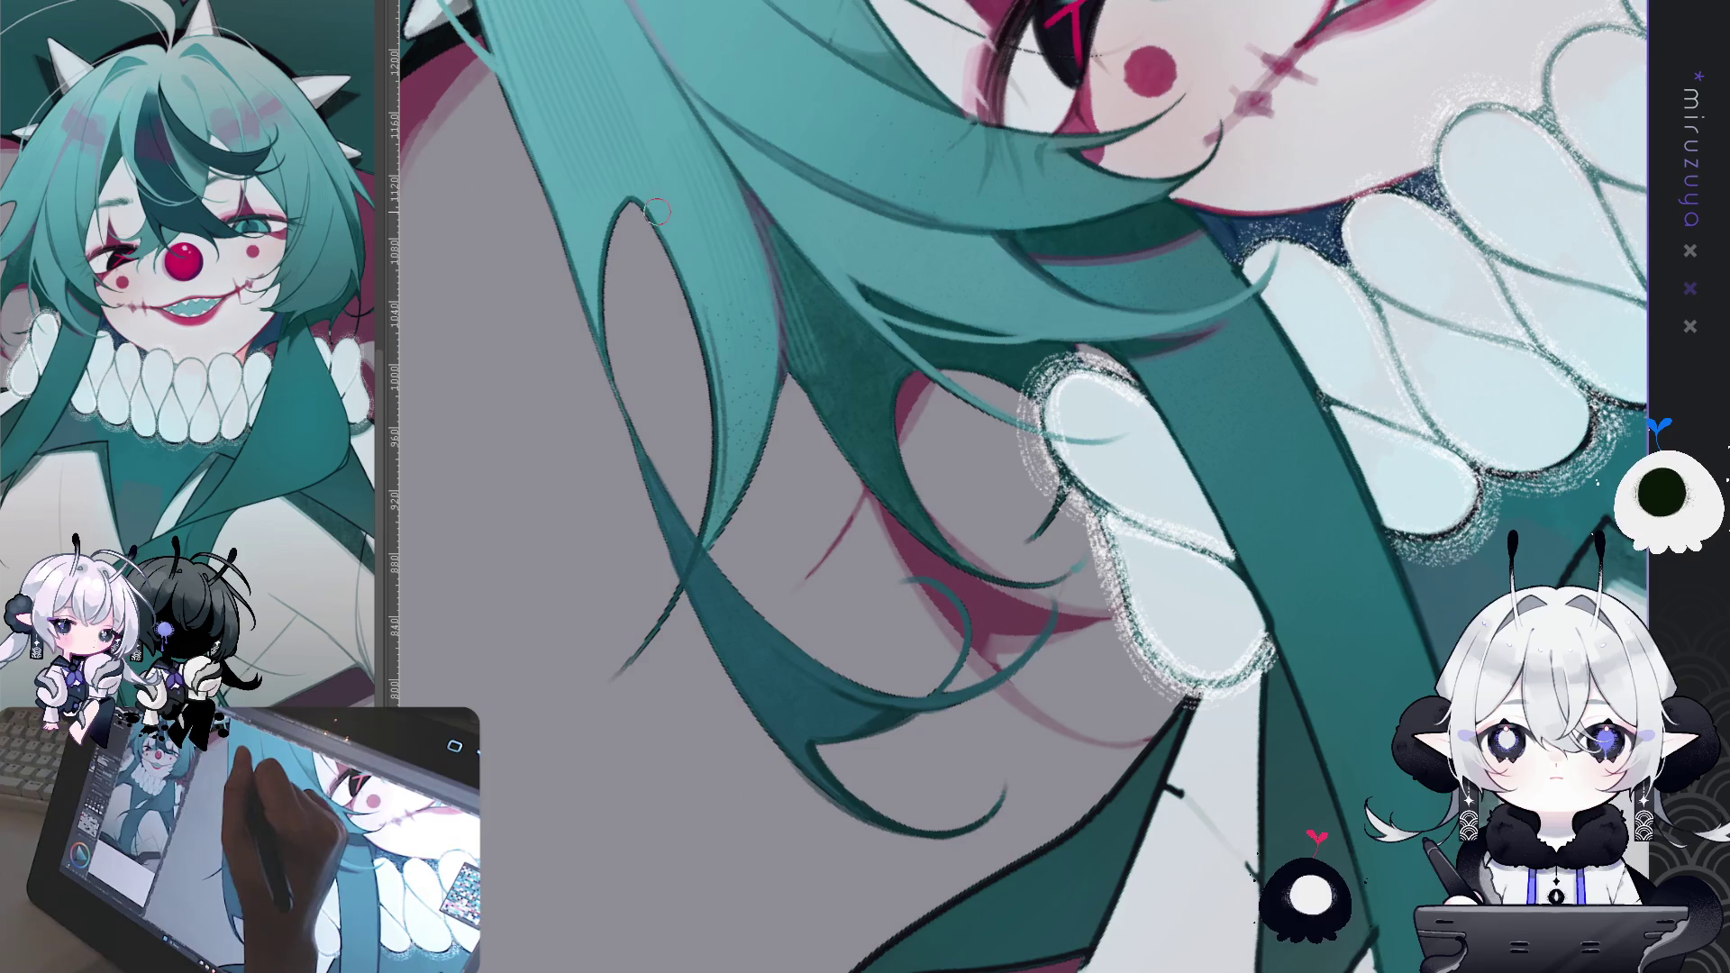
left_click_drag(693, 277, 720, 356)
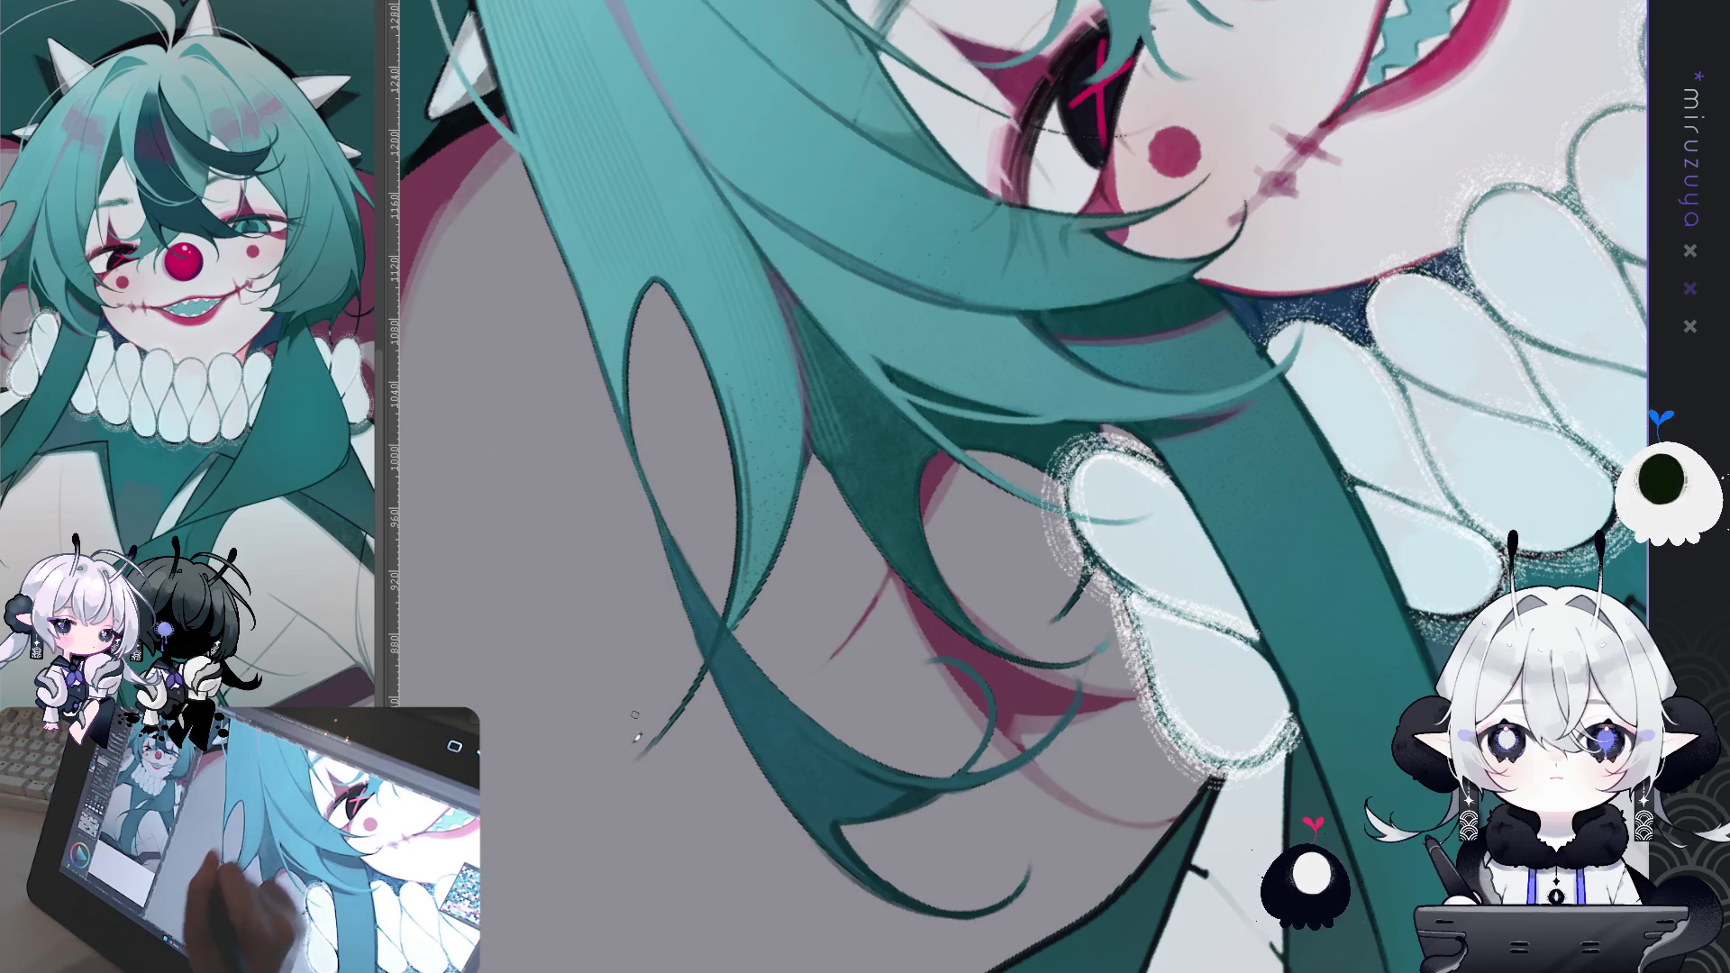
mouse_move(649, 505)
left_mouse_down()
mouse_move(936, 872)
mouse_move(986, 667)
left_mouse_up()
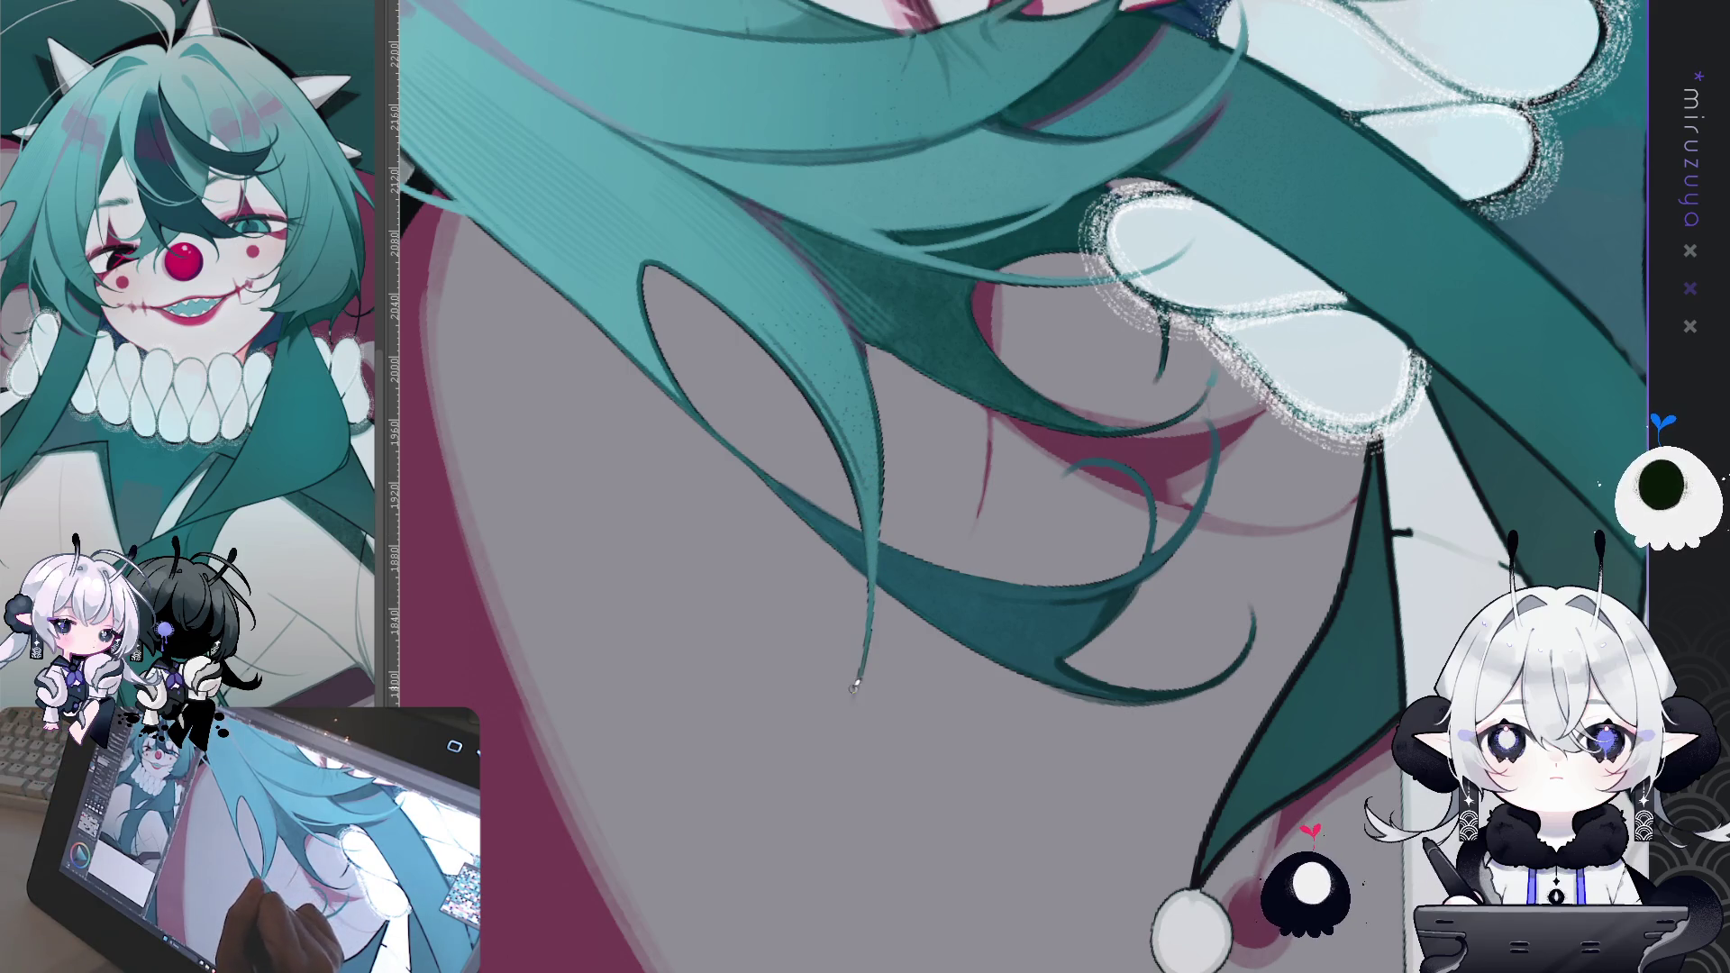
left_click_drag(863, 665, 816, 737)
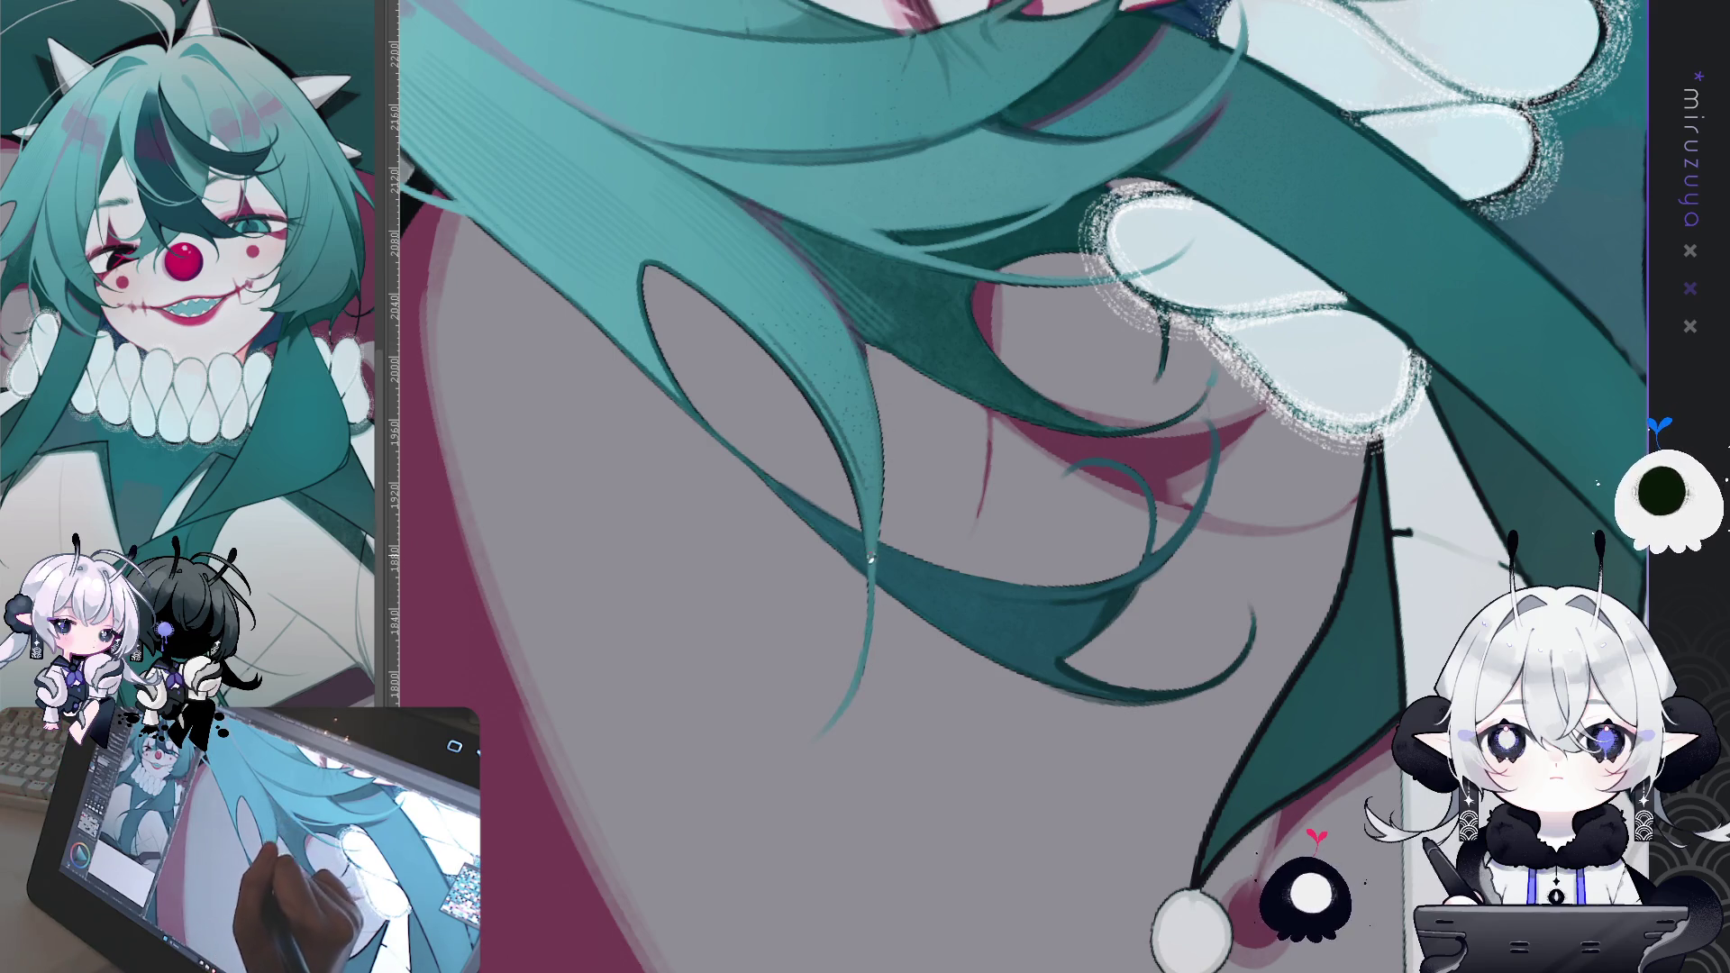
Step: Add faint light highlight strokes along the strand's edge
left_click_drag(883, 369, 874, 538)
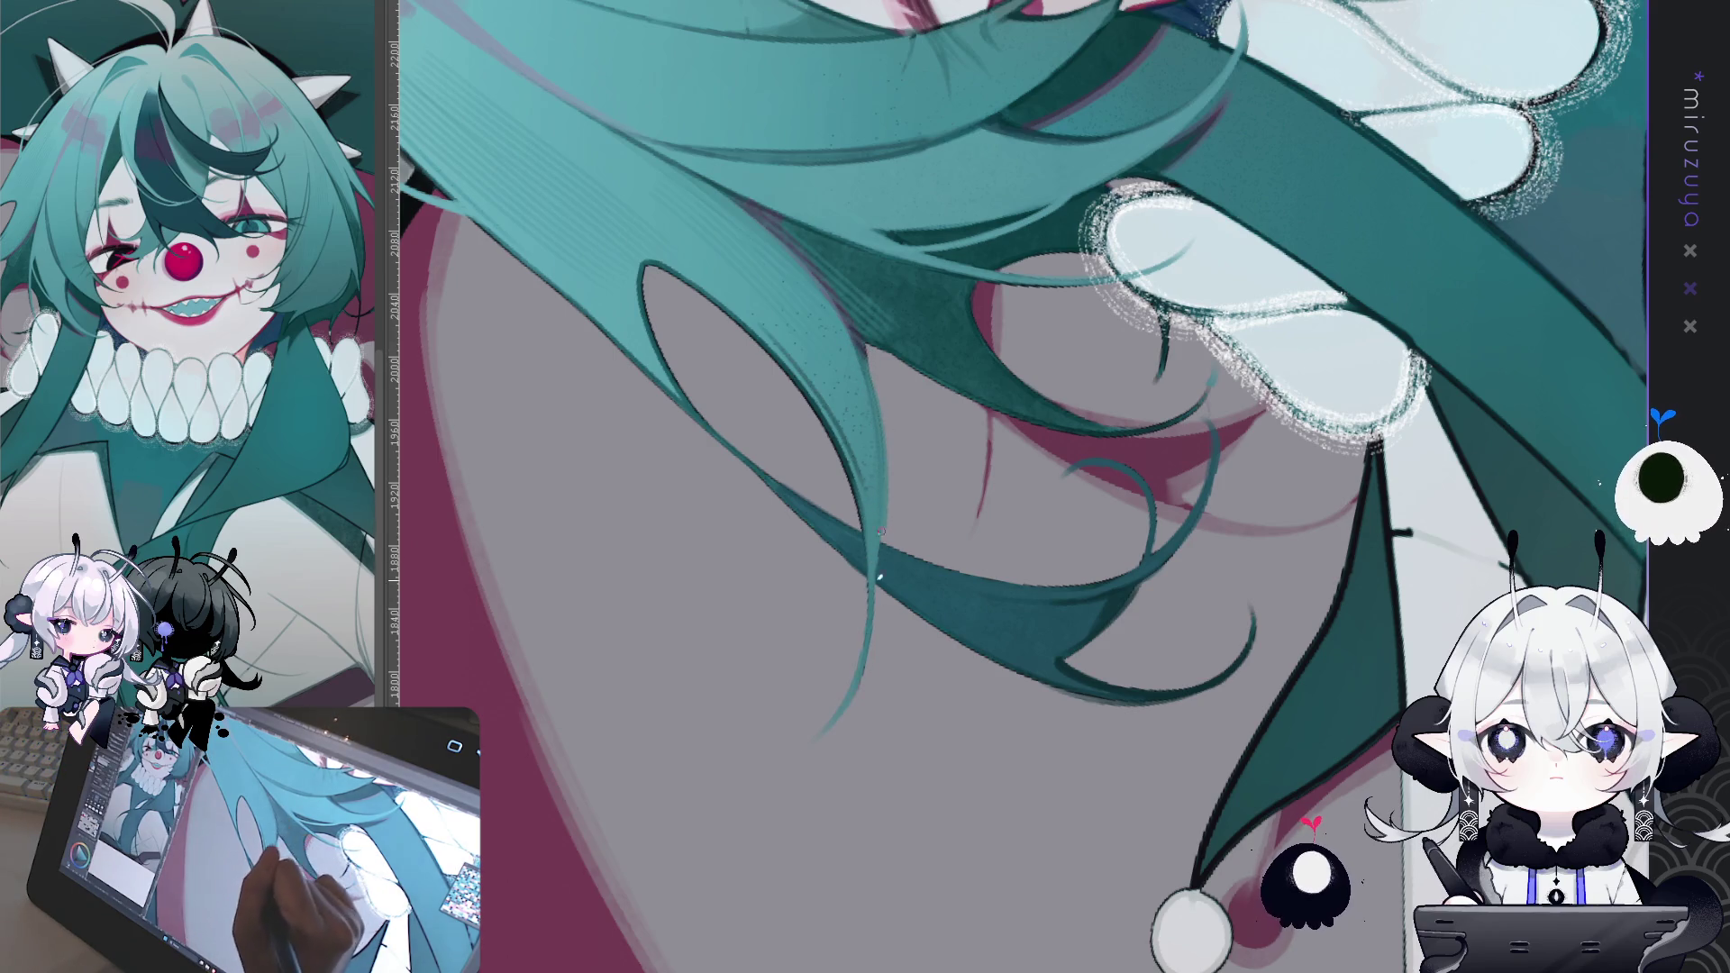
left_click_drag(883, 425, 879, 475)
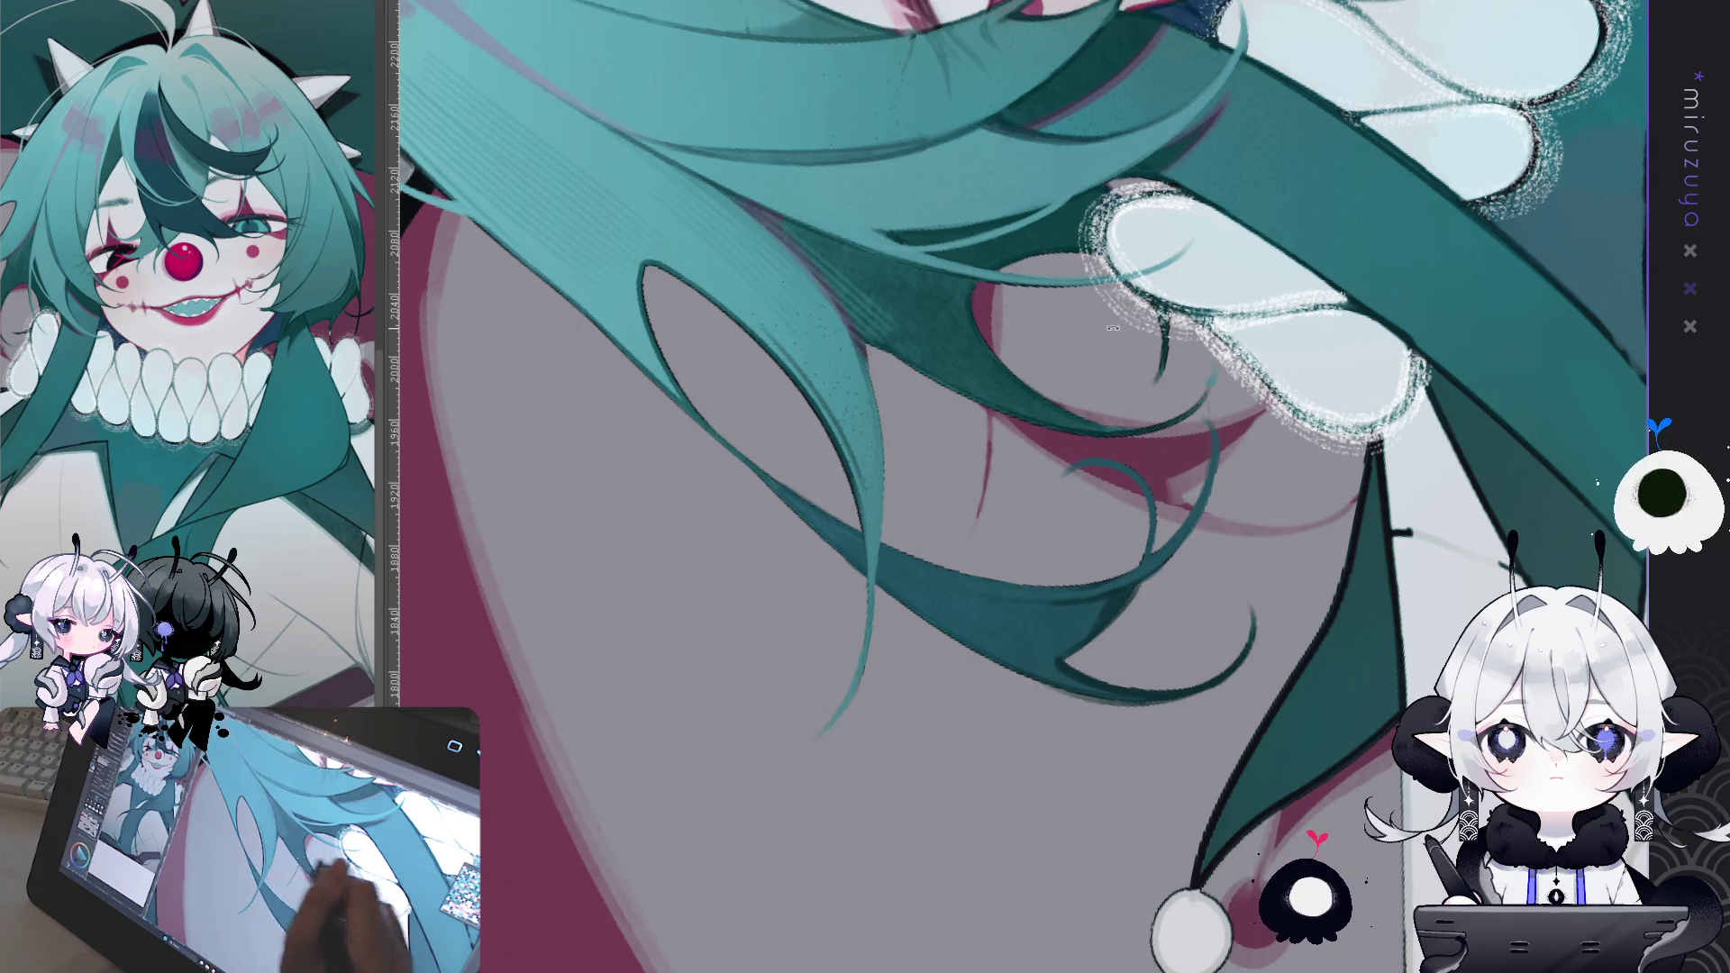
left_click_drag(1113, 328, 961, 825)
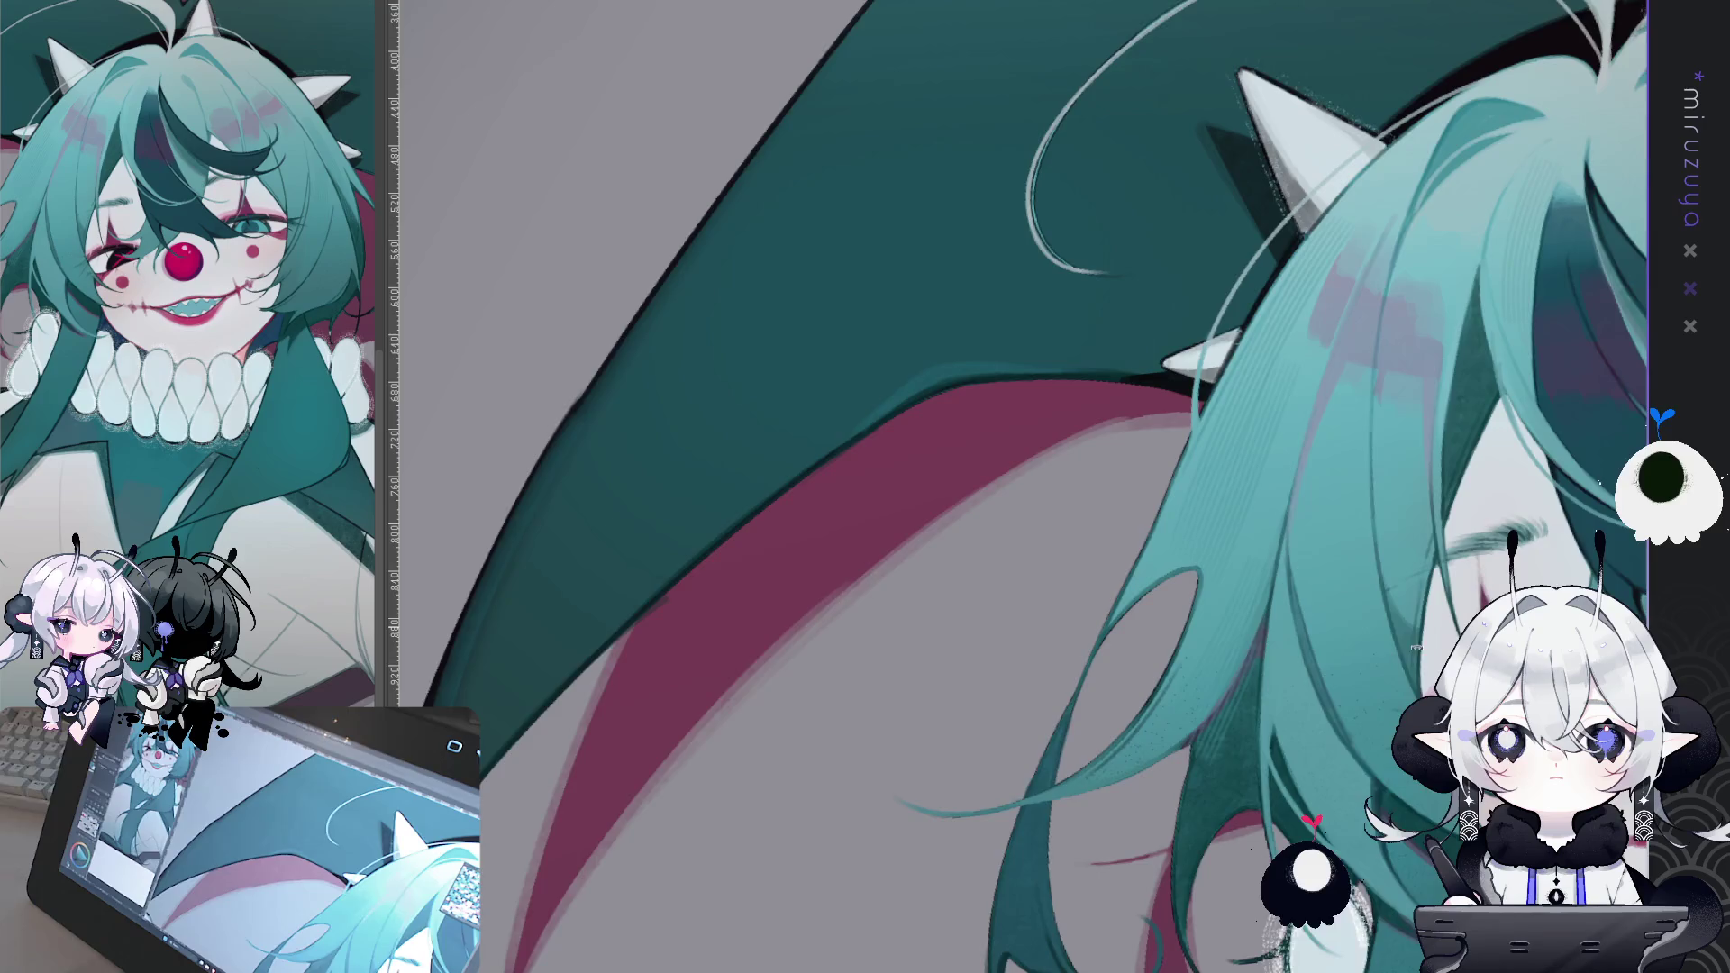
Step: Draw a dark curving wisp over the left face edge, then reset canvas rotation upright
mouse_move(1622, 811)
left_mouse_down()
mouse_move(1332, 378)
mouse_move(921, 399)
left_mouse_up()
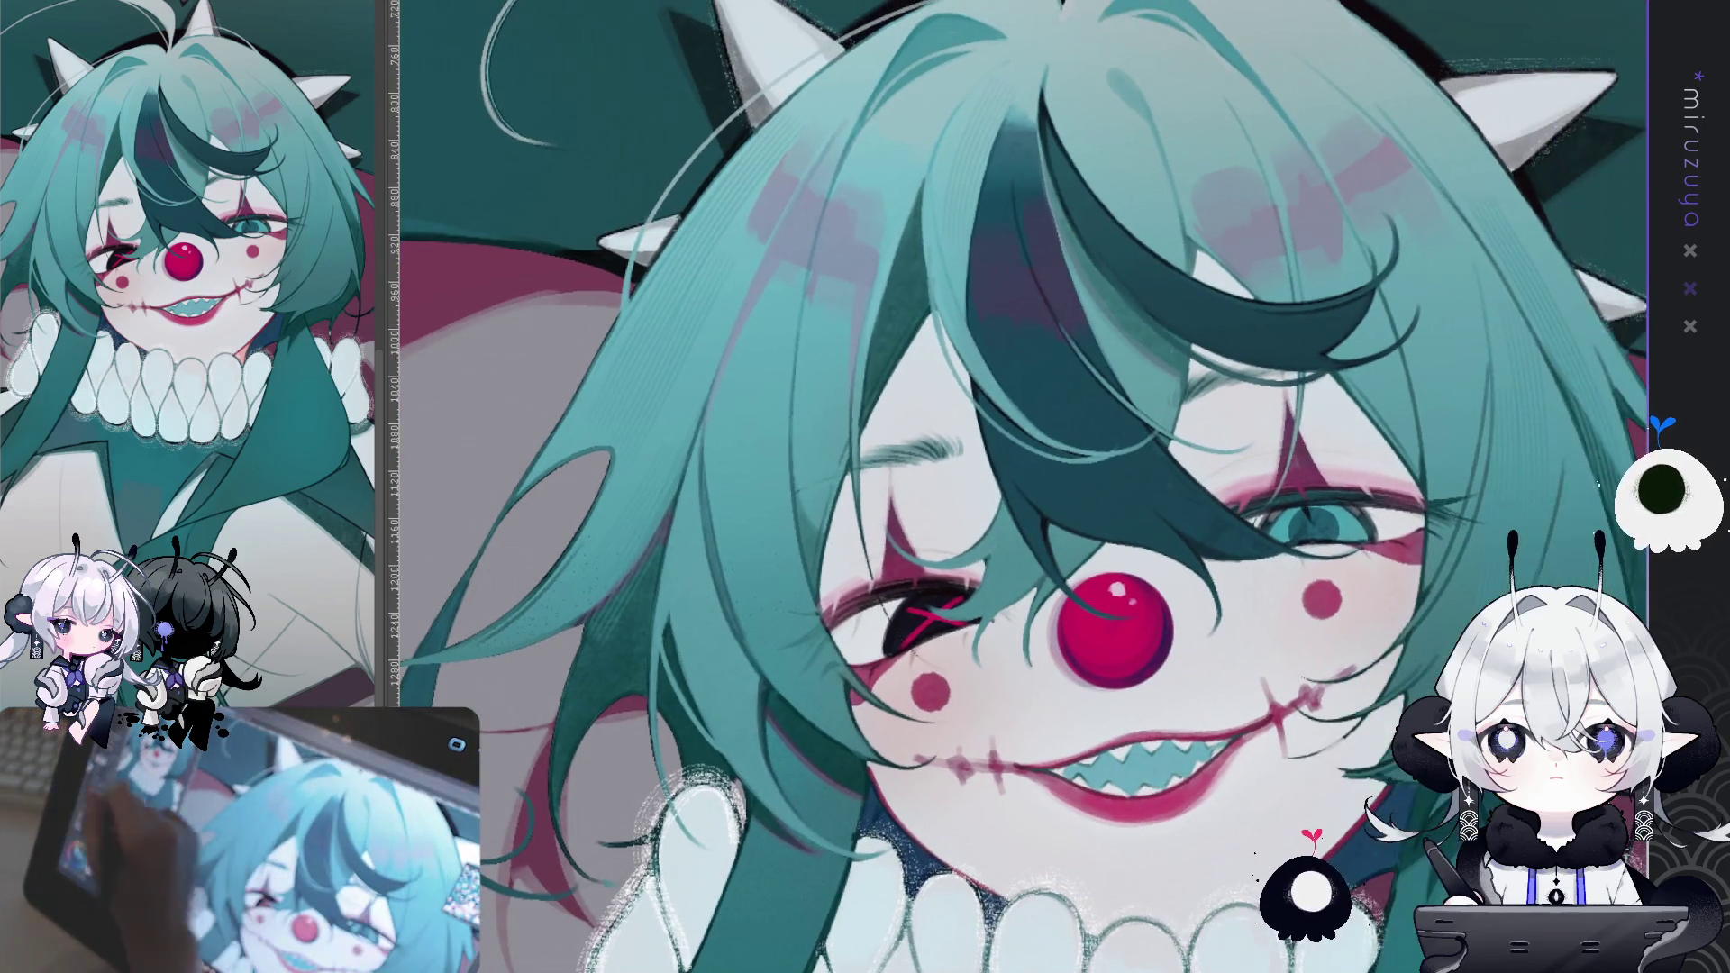
mouse_move(720, 336)
left_mouse_down()
mouse_move(997, 178)
mouse_move(1418, 256)
left_mouse_up()
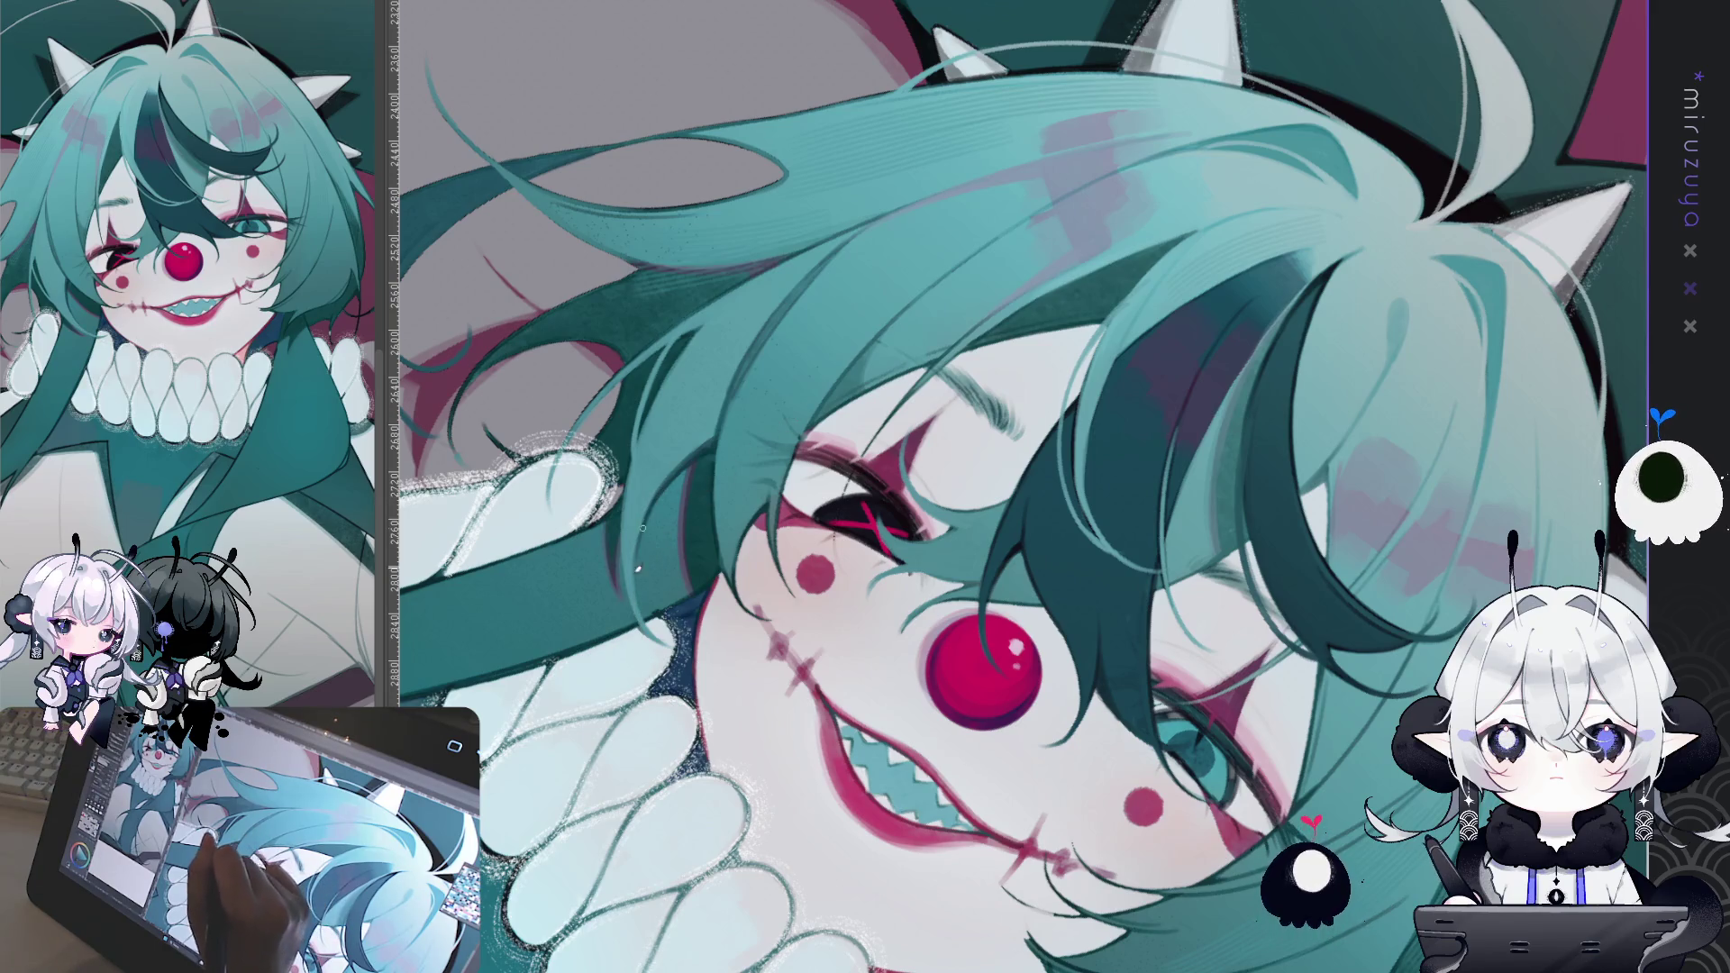
left_click_drag(642, 527, 653, 662)
key("ctrl+z")
mouse_move(646, 505)
left_mouse_down()
mouse_move(655, 660)
mouse_move(856, 721)
mouse_move(979, 717)
mouse_move(772, 185)
left_mouse_up()
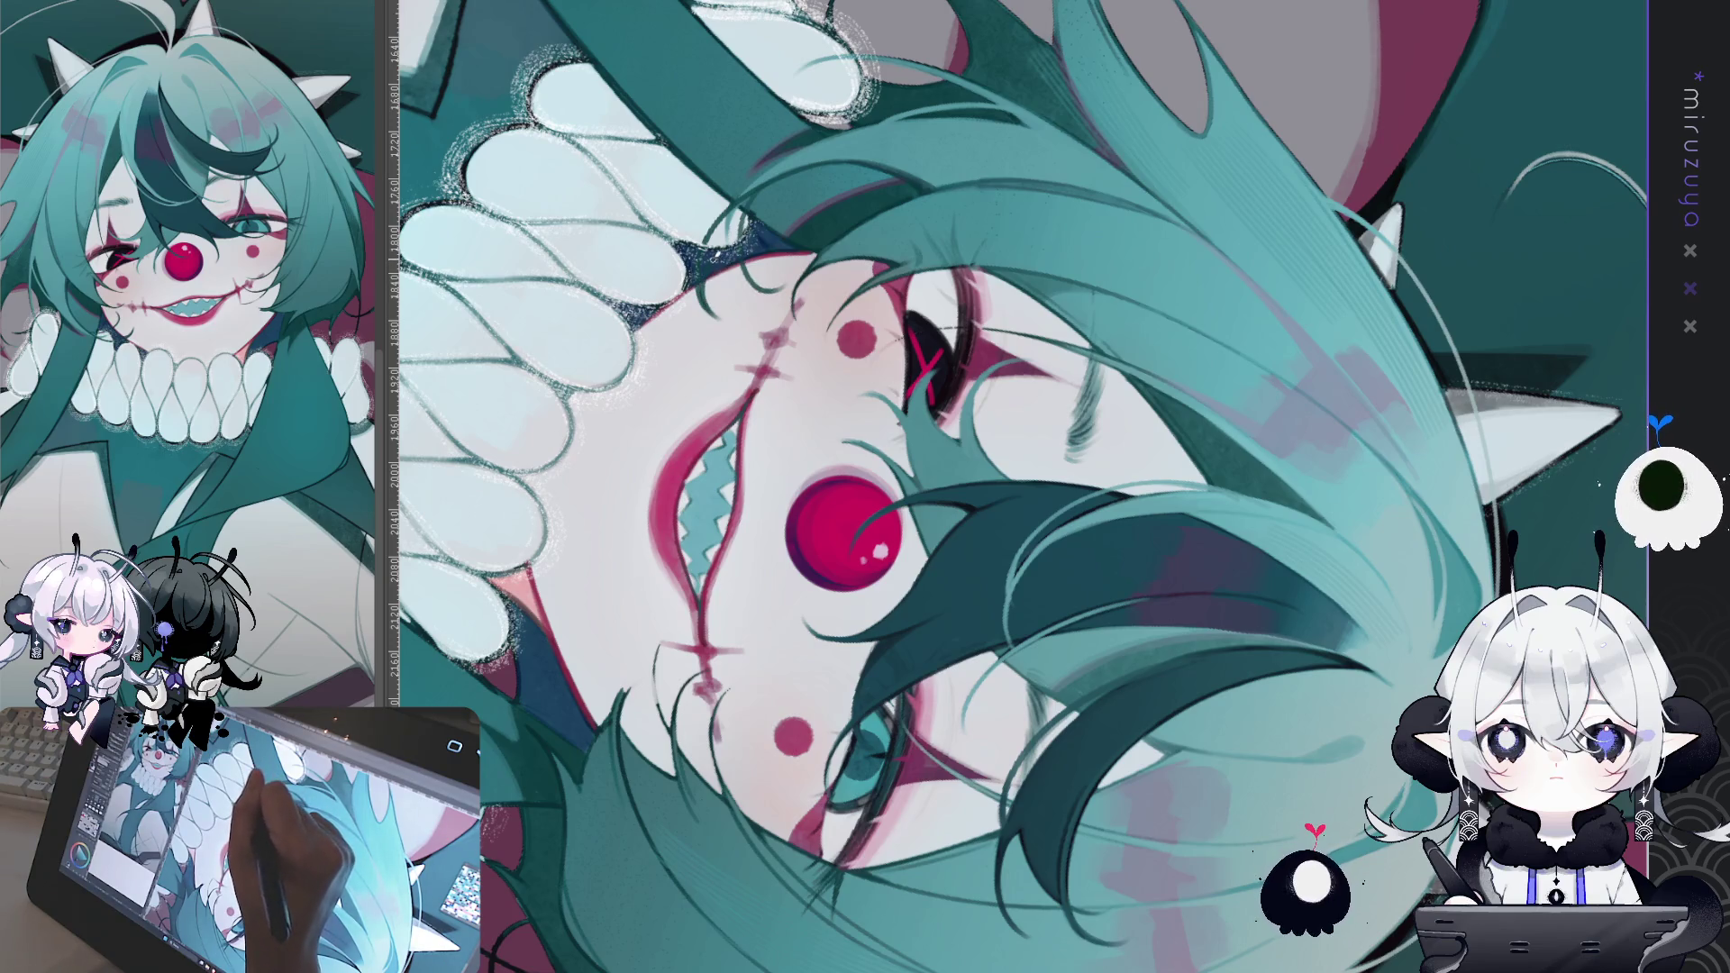
key("ctrl+@")
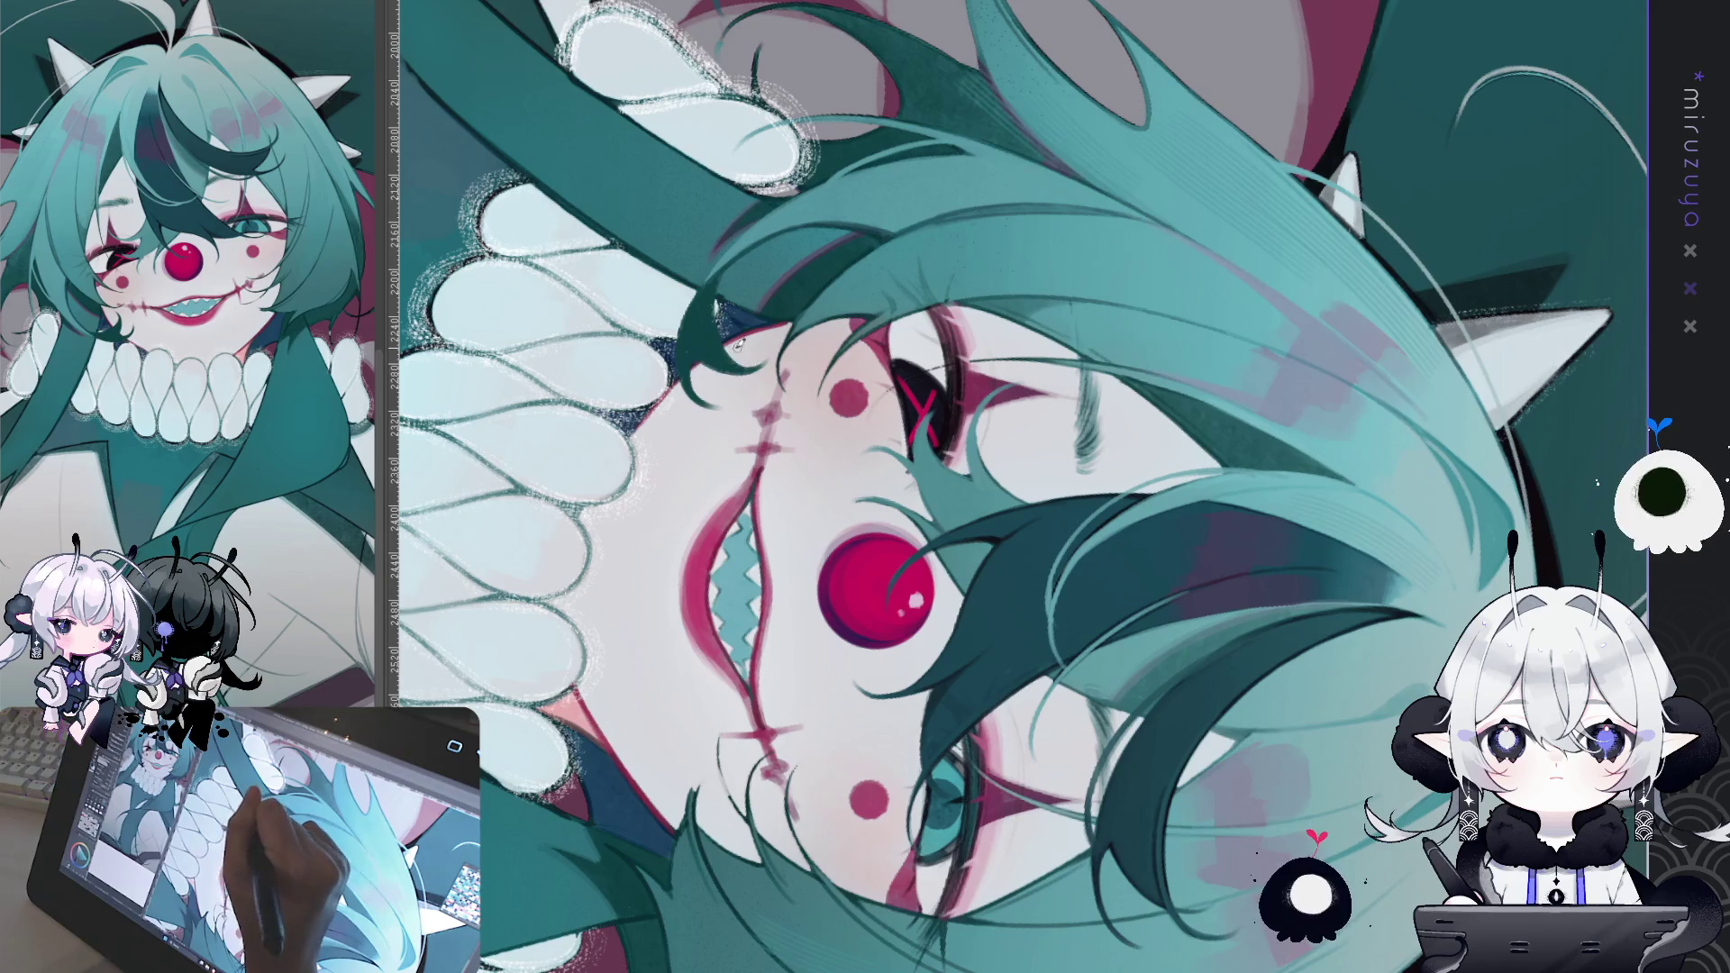
mouse_move(741, 354)
left_mouse_down()
mouse_move(902, 721)
mouse_move(1000, 872)
mouse_move(874, 687)
left_mouse_up()
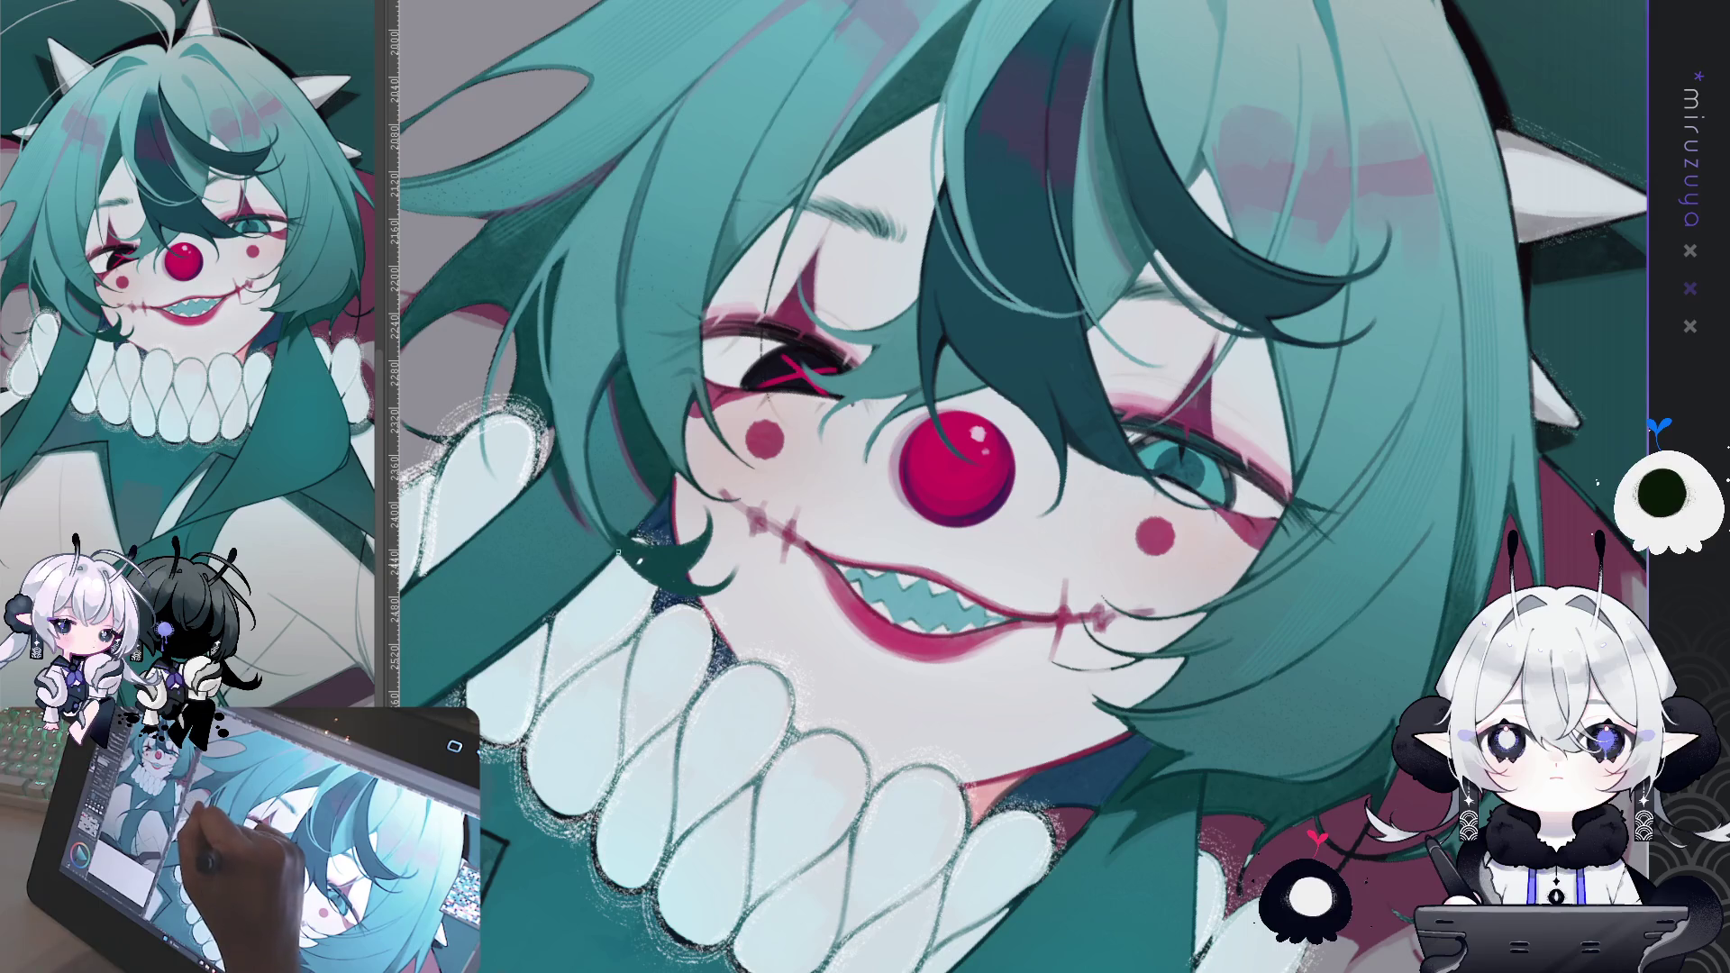
left_click_drag(1169, 831, 1351, 716)
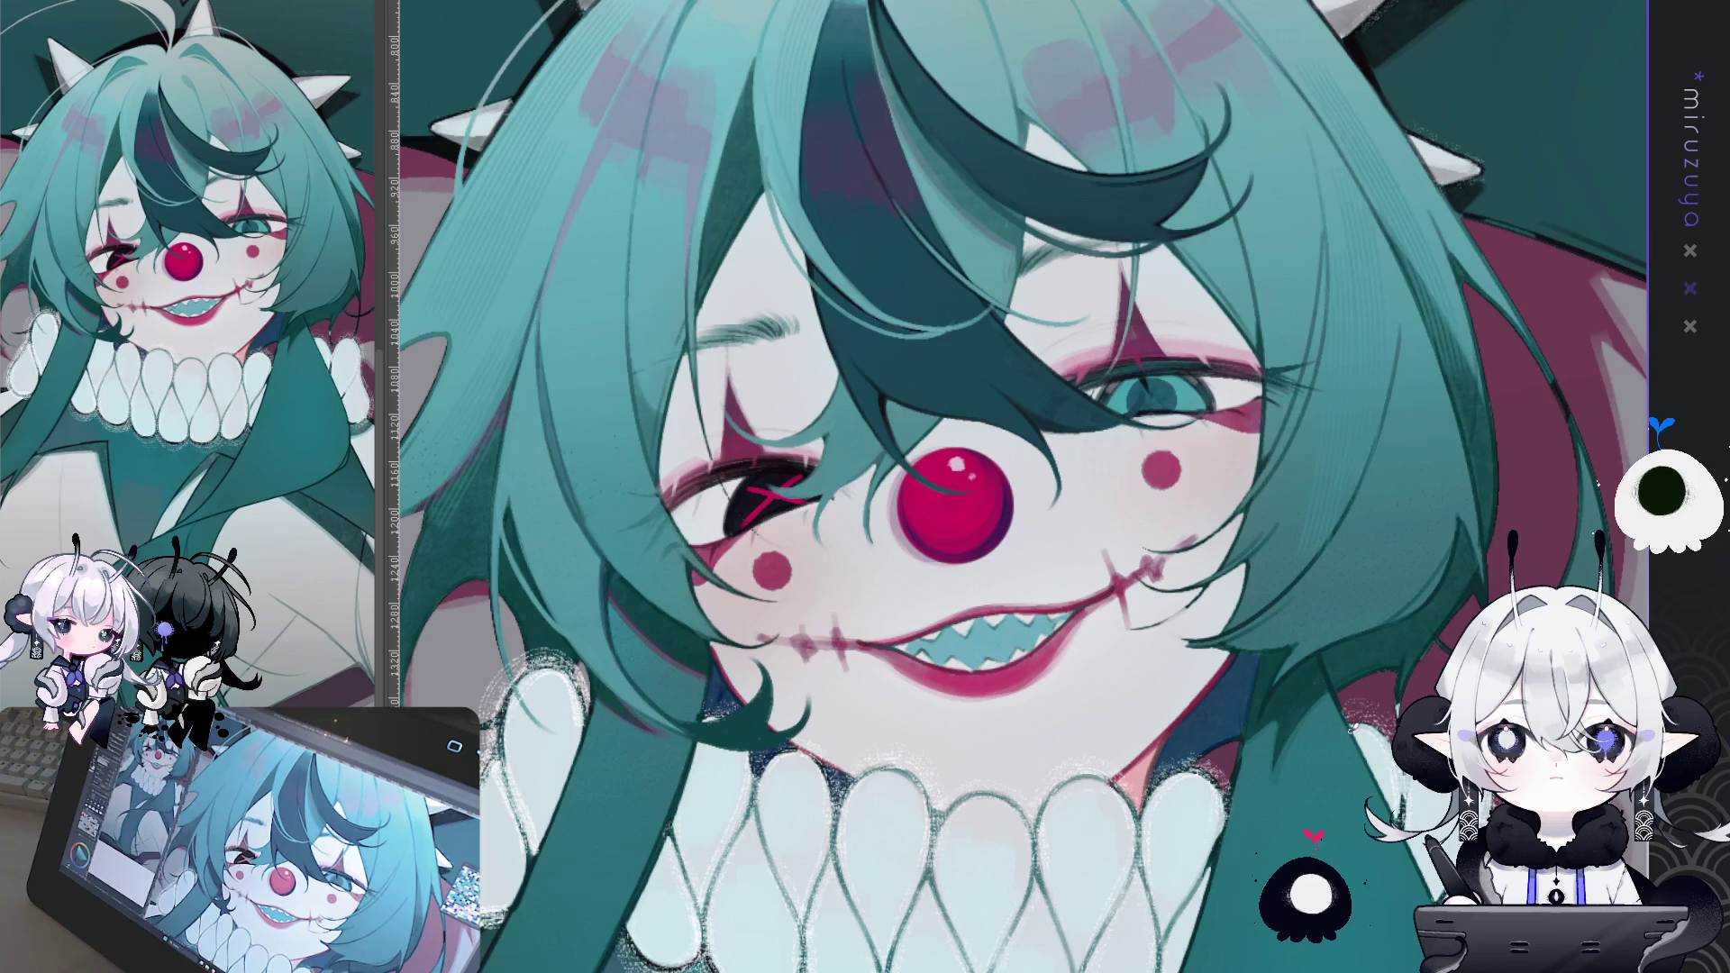
left_click_drag(847, 968, 1055, 779)
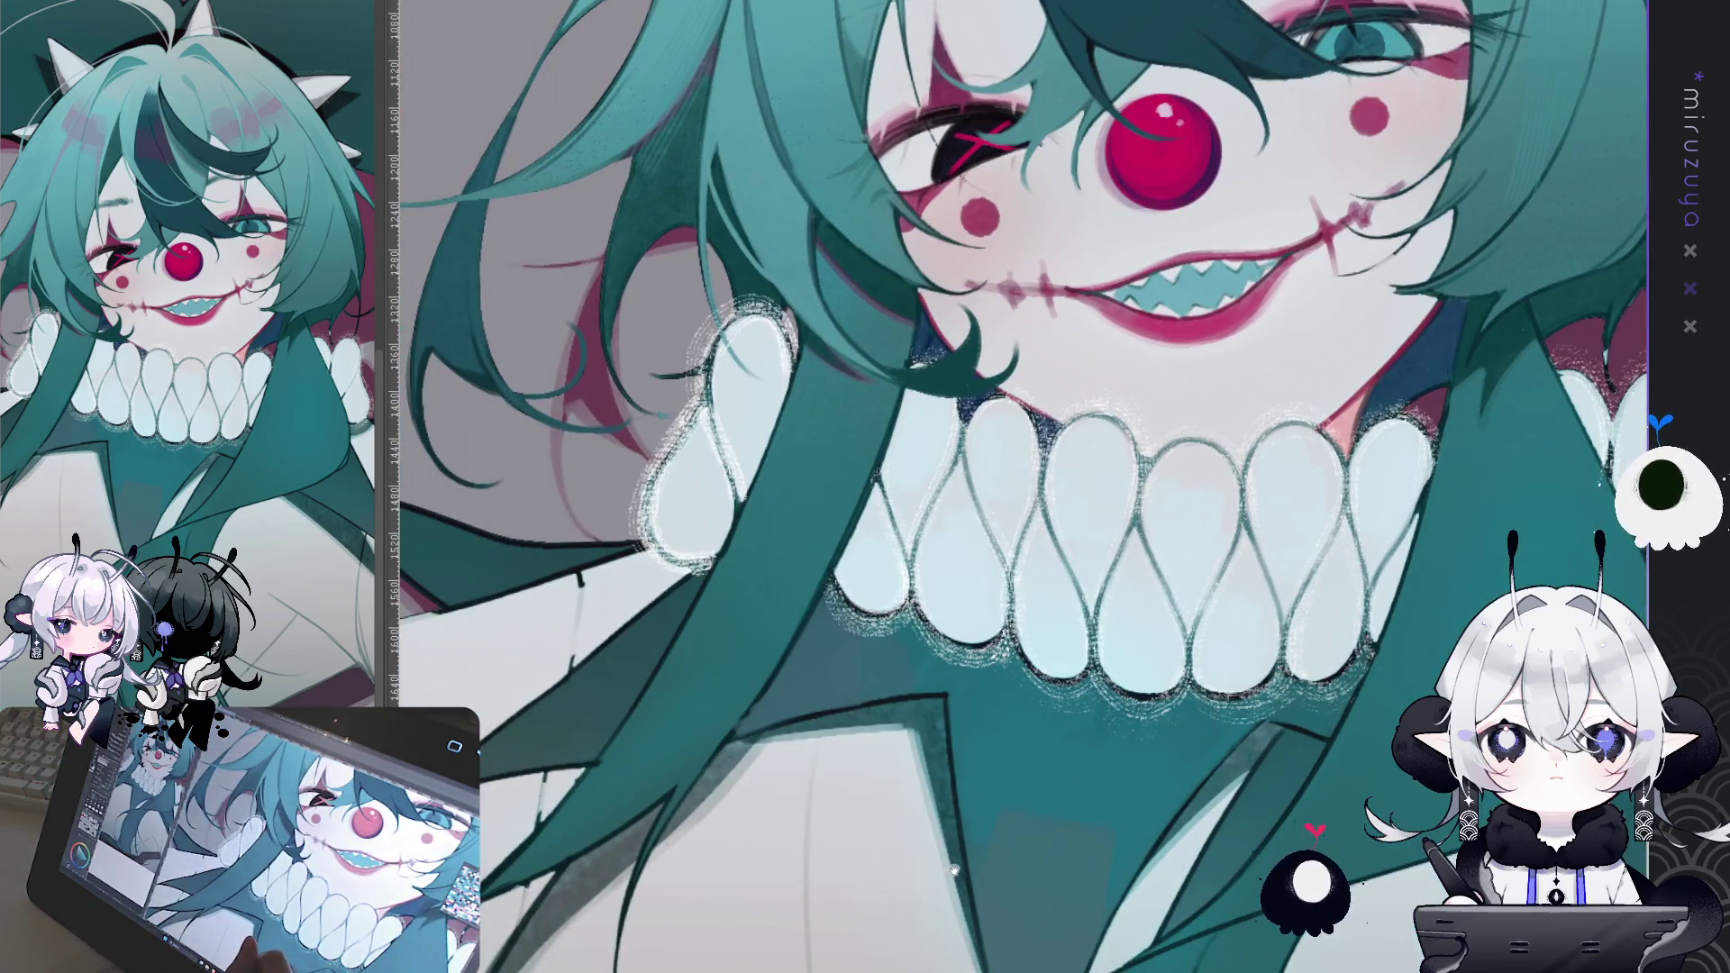
left_click_drag(953, 869, 1162, 785)
left_click_drag(1008, 919, 775, 685)
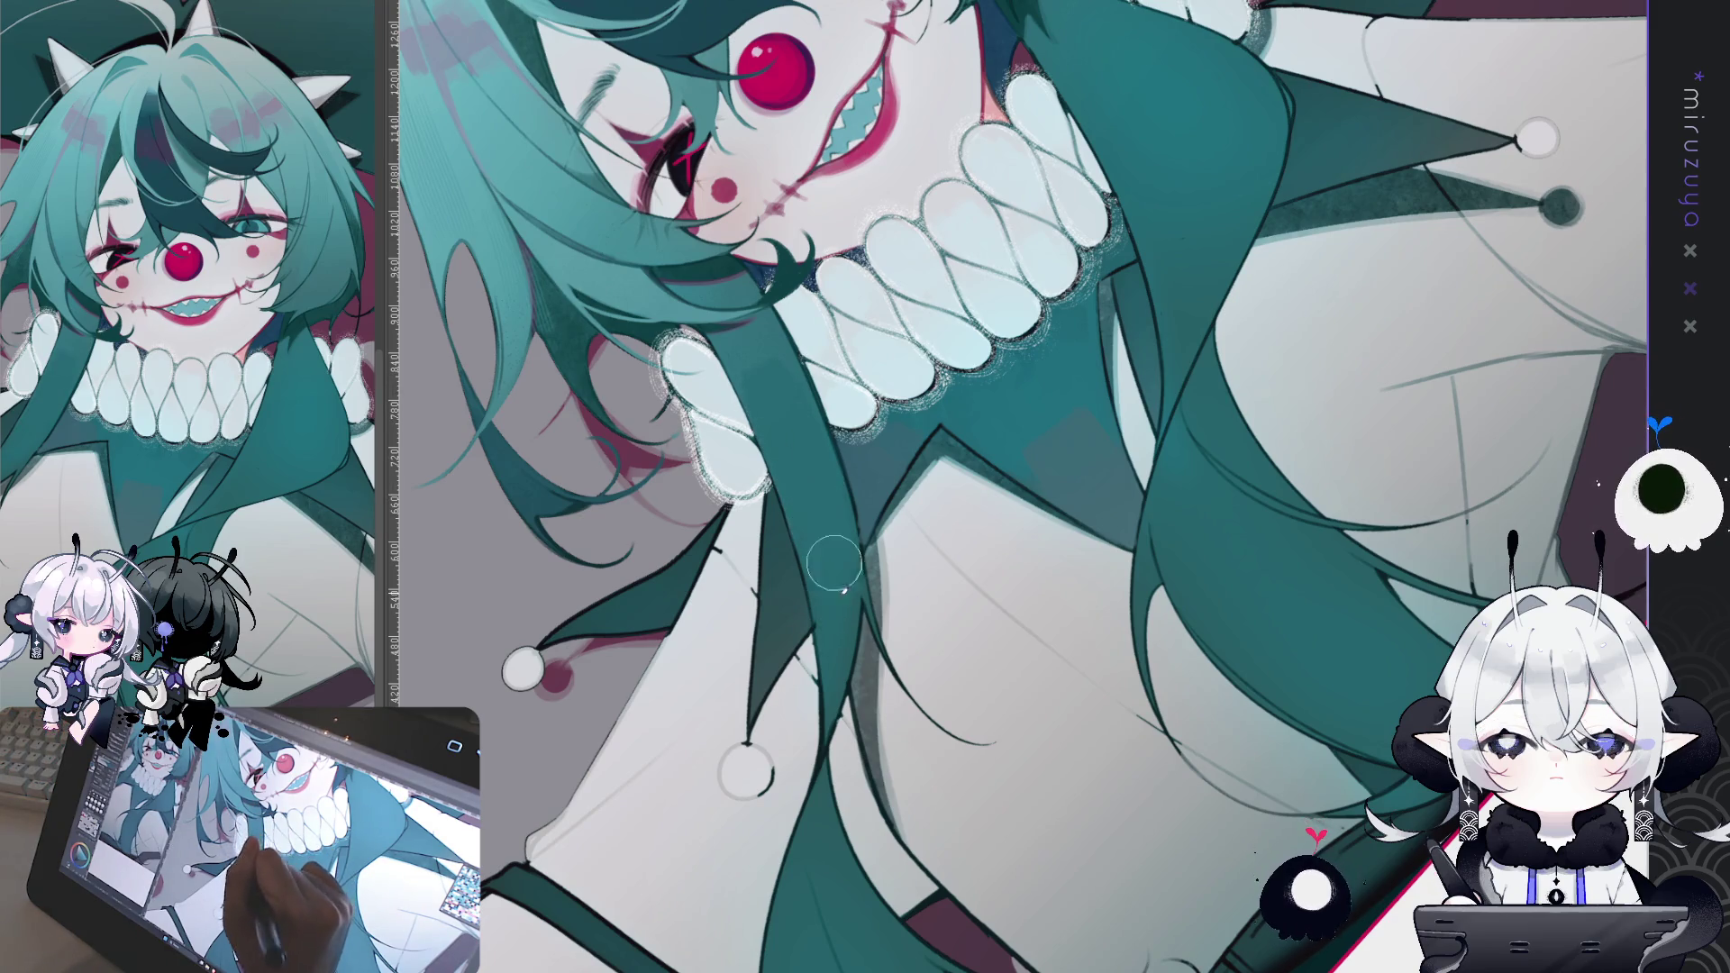
Step: Shade the teal collar strap a darker tone
scroll(1103, 418, "up", 3)
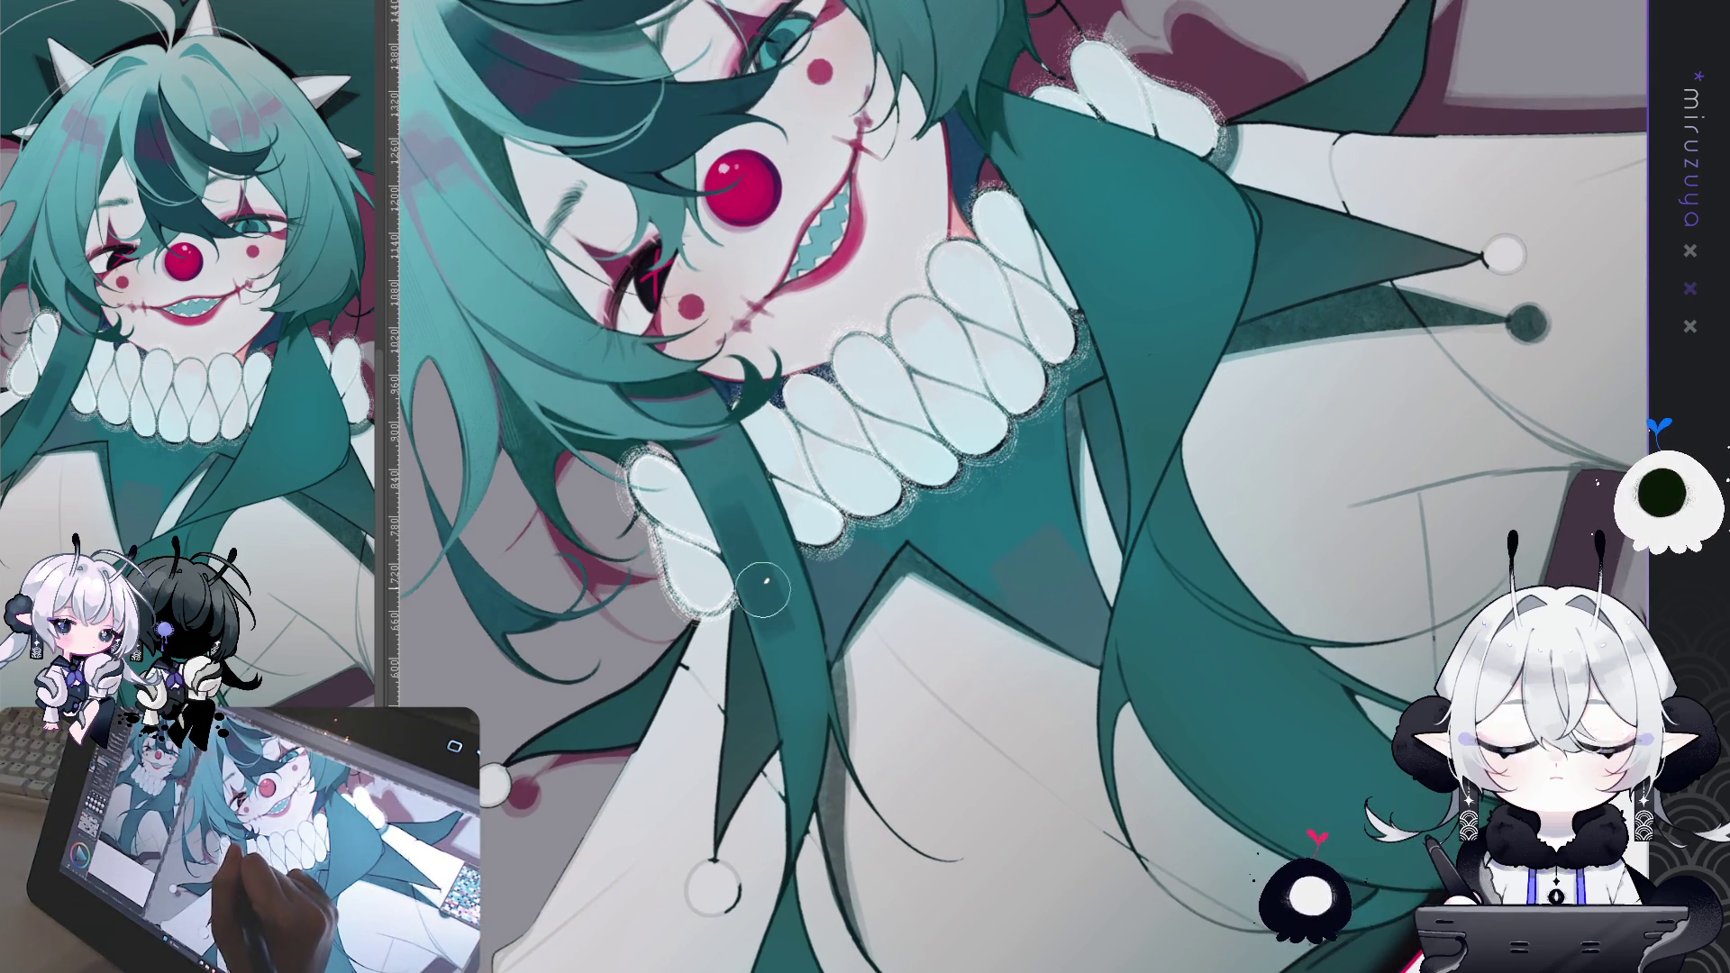
mouse_move(752, 541)
left_mouse_down()
mouse_move(784, 656)
mouse_move(766, 579)
mouse_move(711, 500)
mouse_move(737, 517)
left_mouse_up()
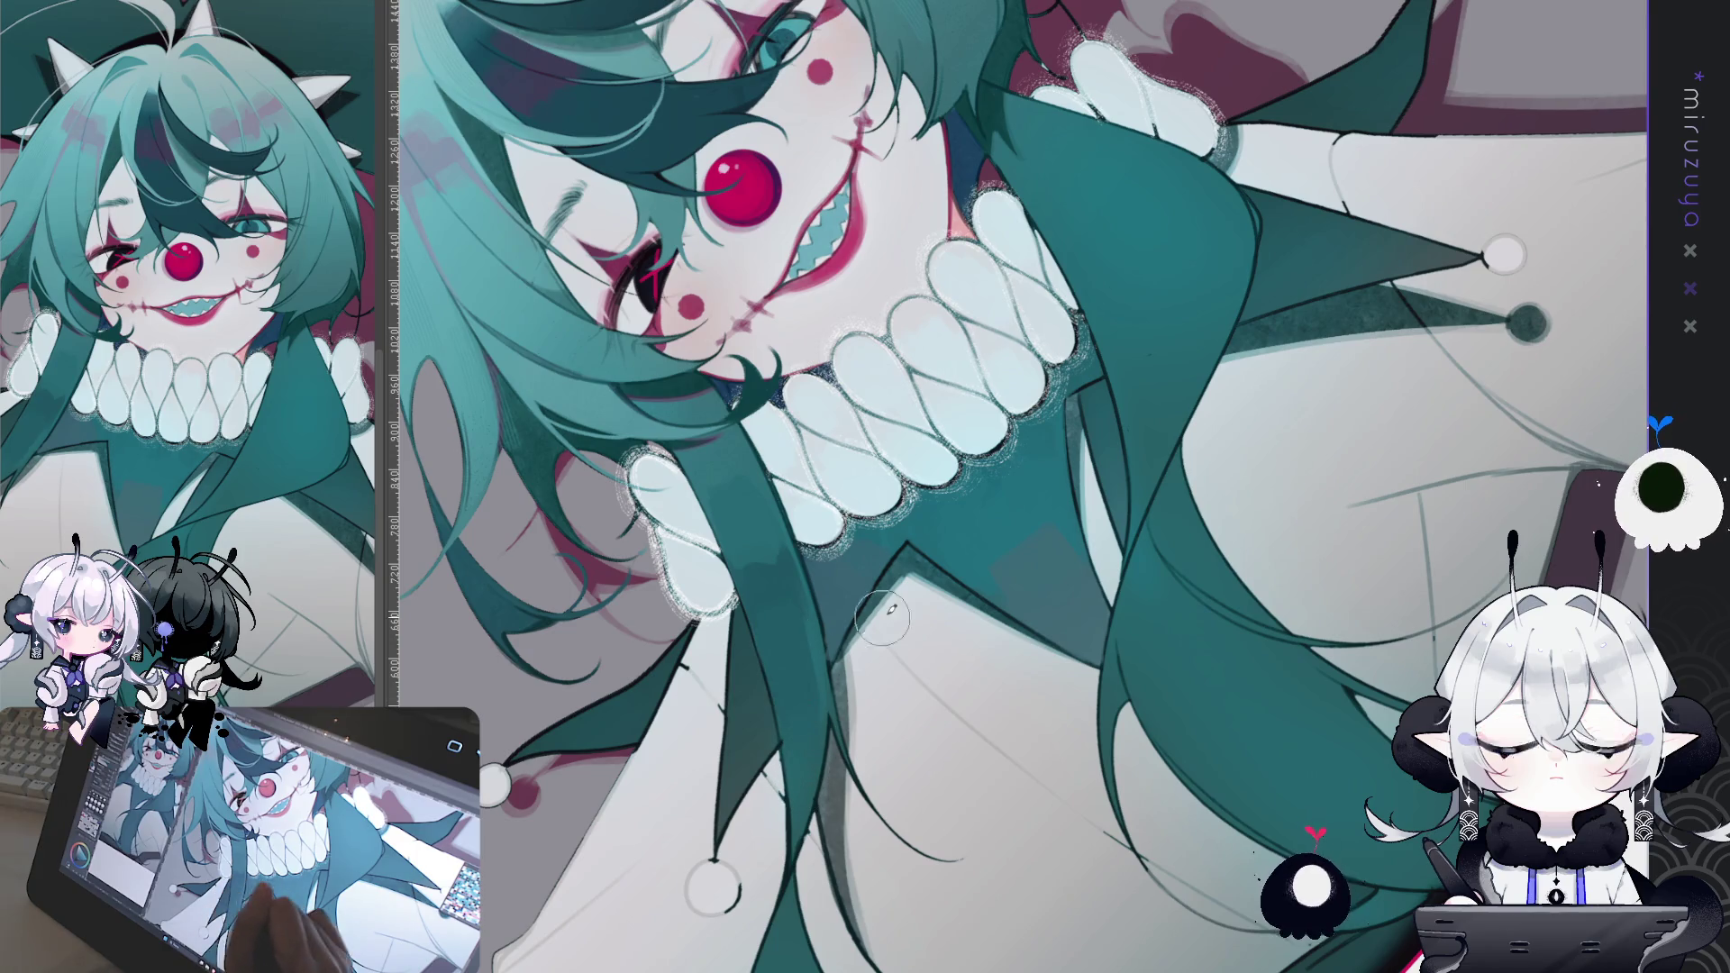
scroll(879, 628, "down", 5)
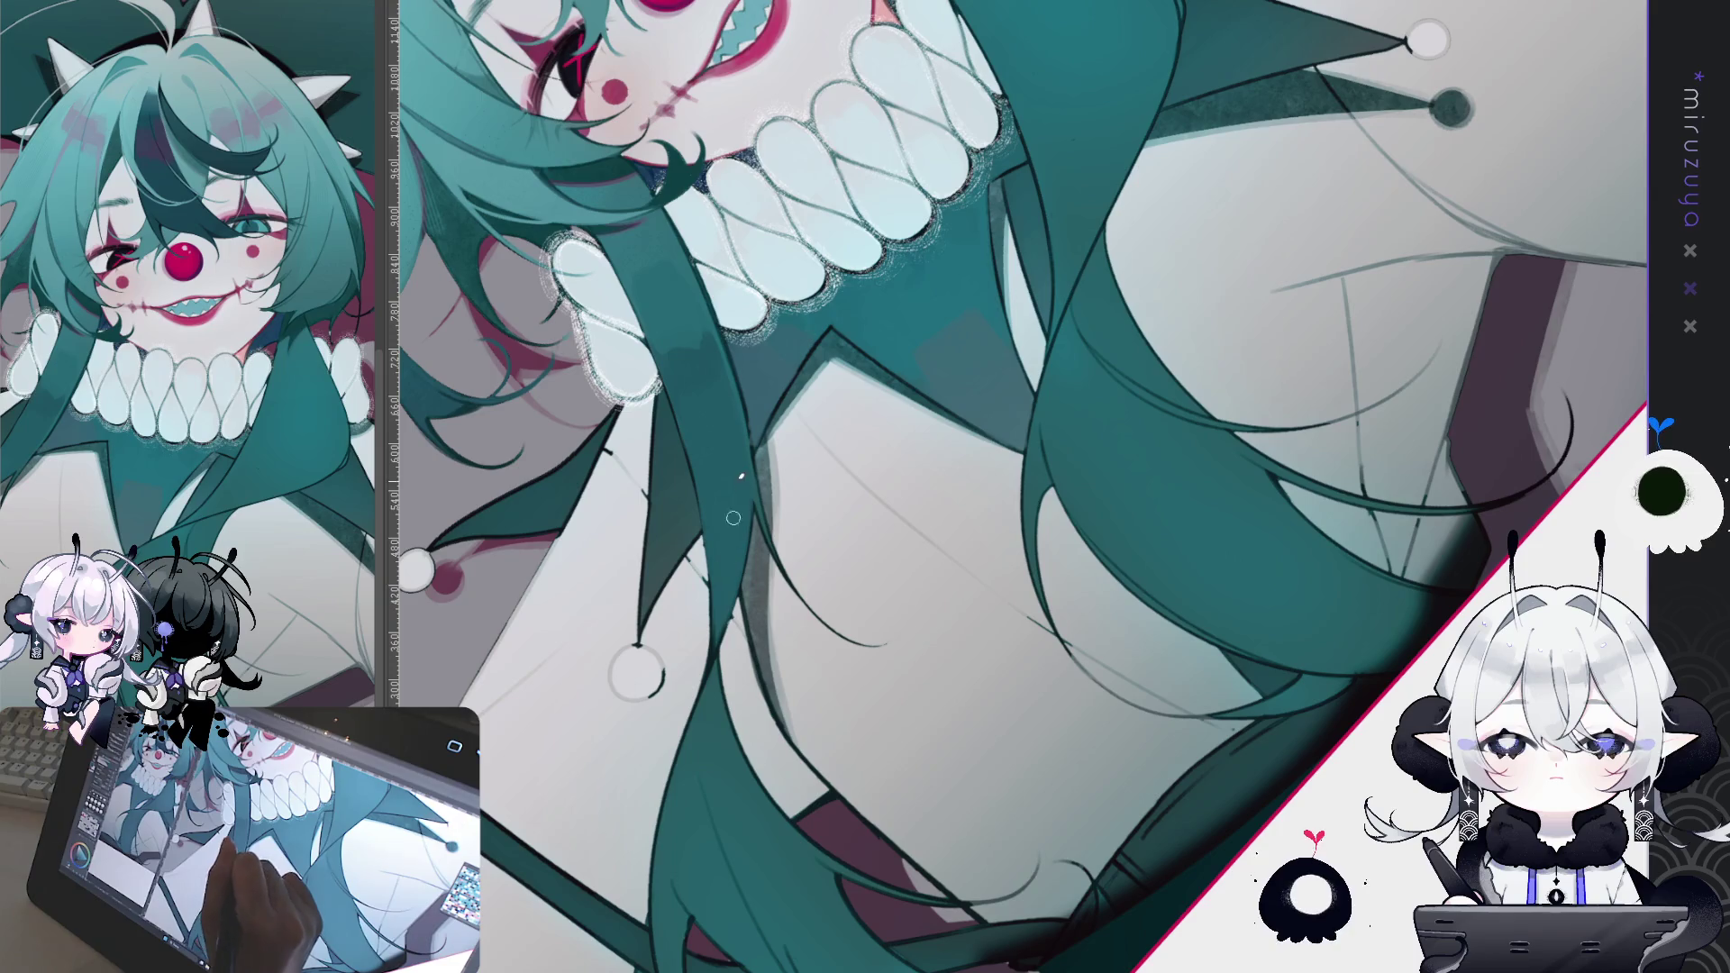
Step: Extend a teal hair strand over the chest into a tapered tip
left_click_drag(704, 485, 1198, 389)
scroll(1198, 390, "down", 5)
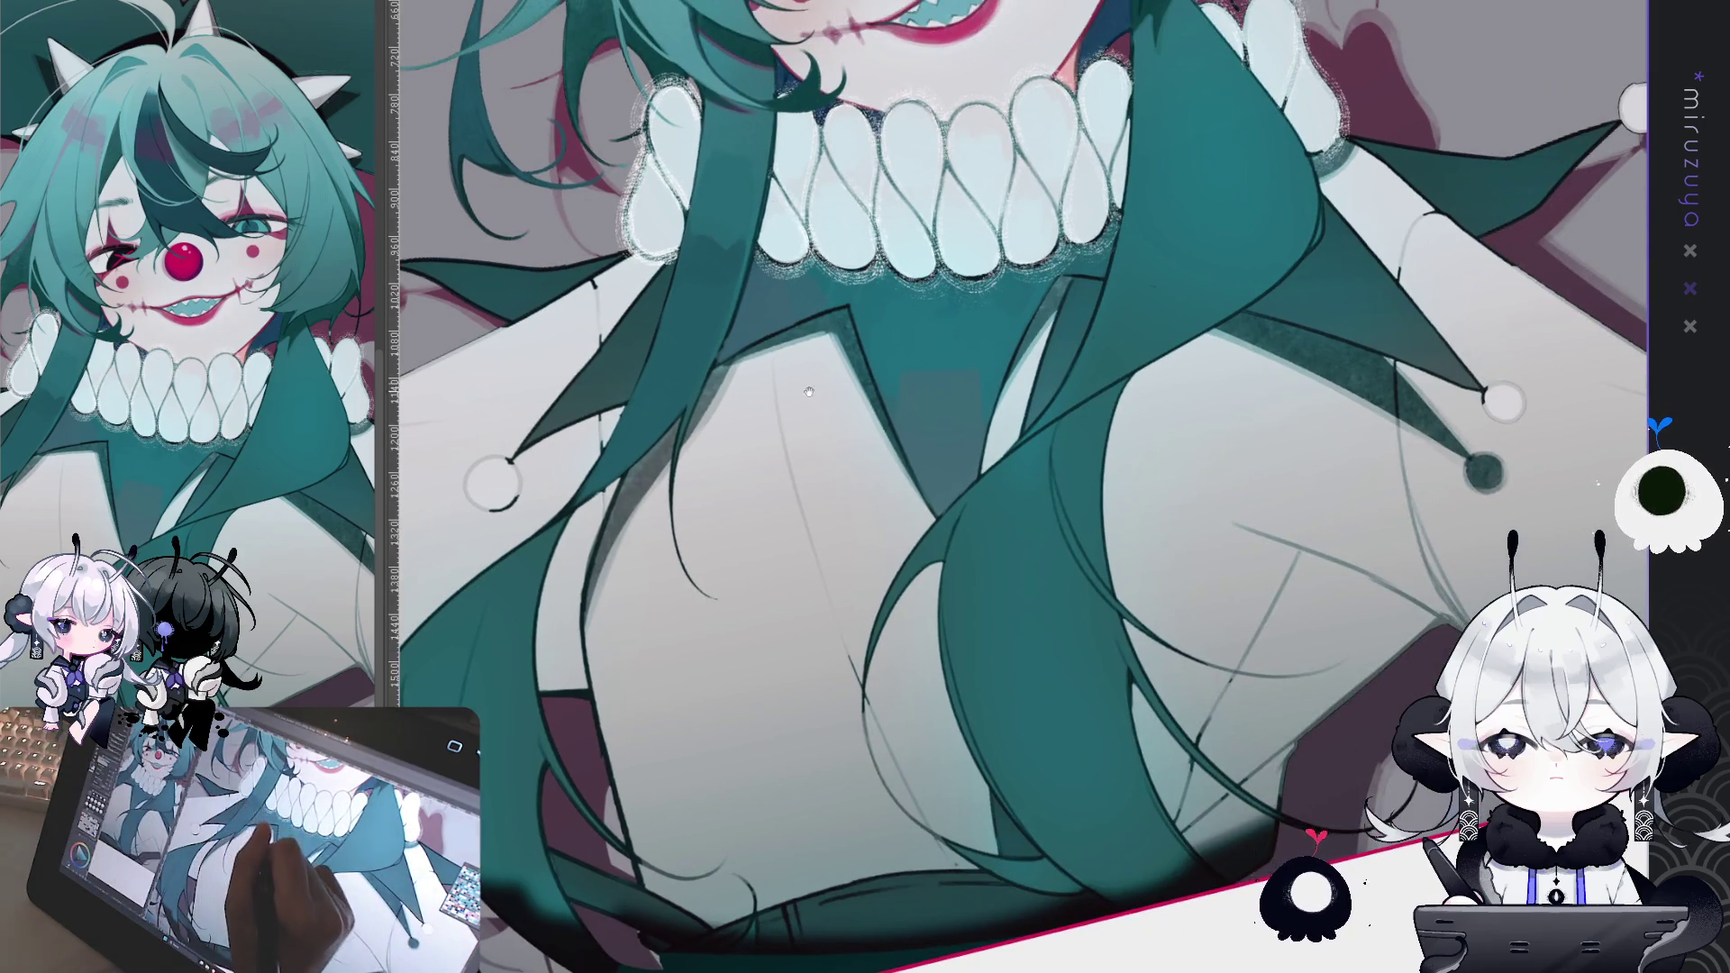
left_click_drag(692, 391, 749, 423)
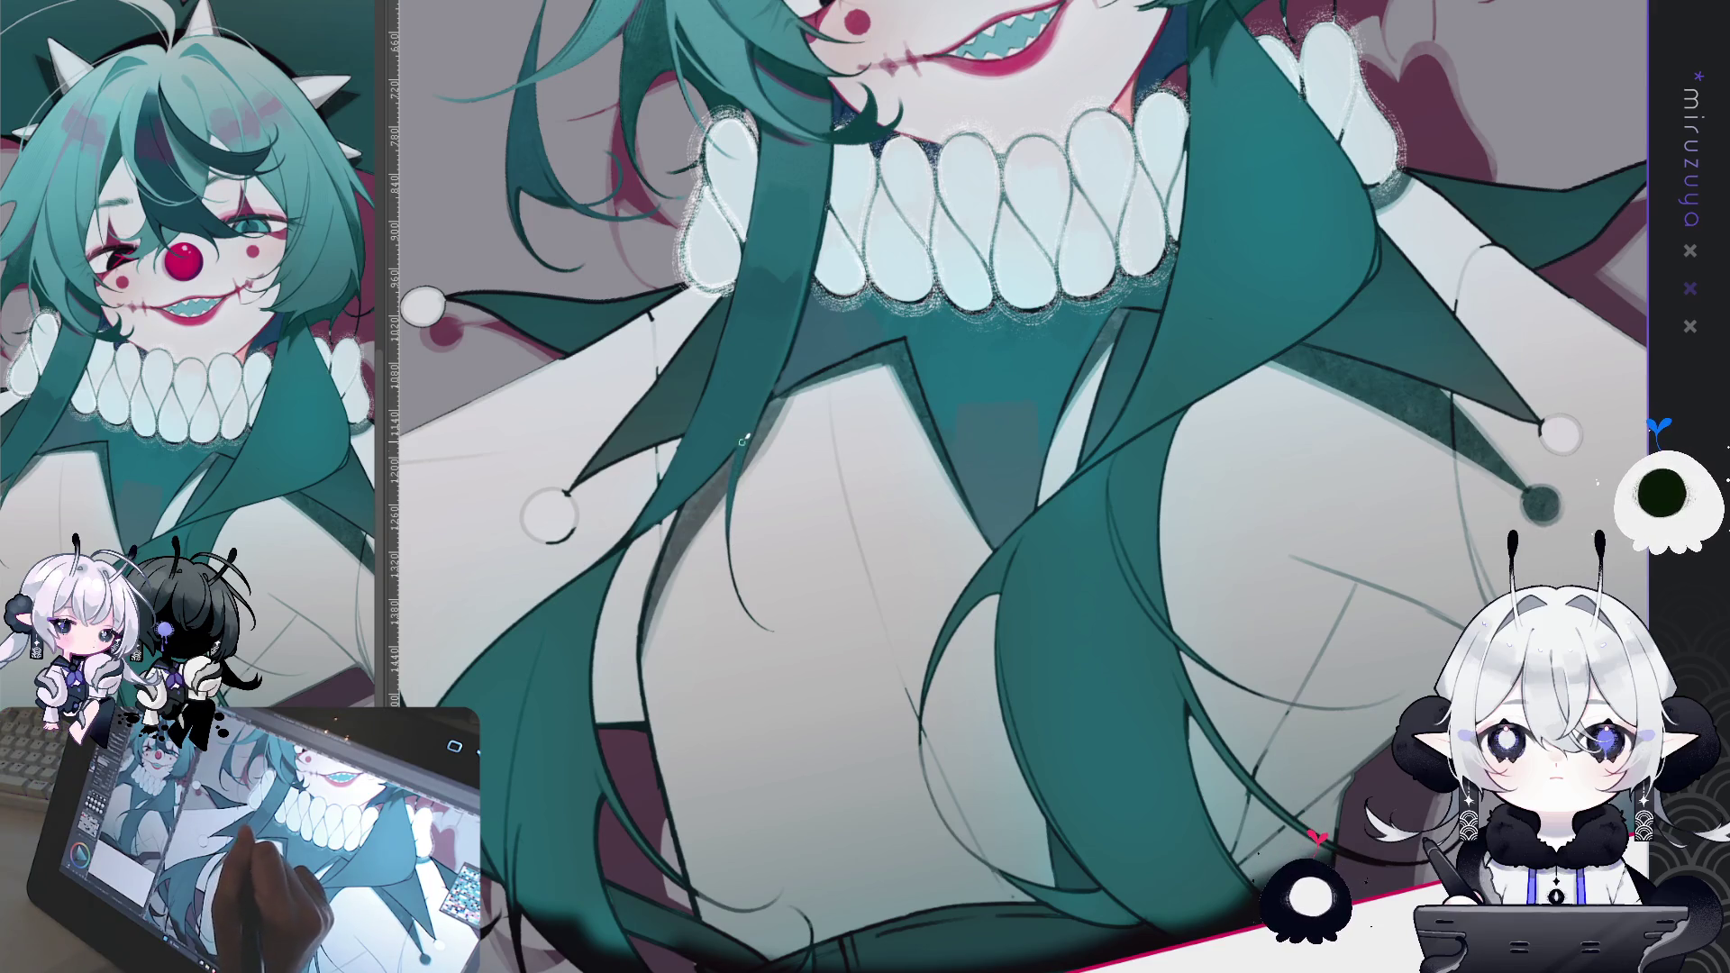
left_click_drag(730, 514, 811, 636)
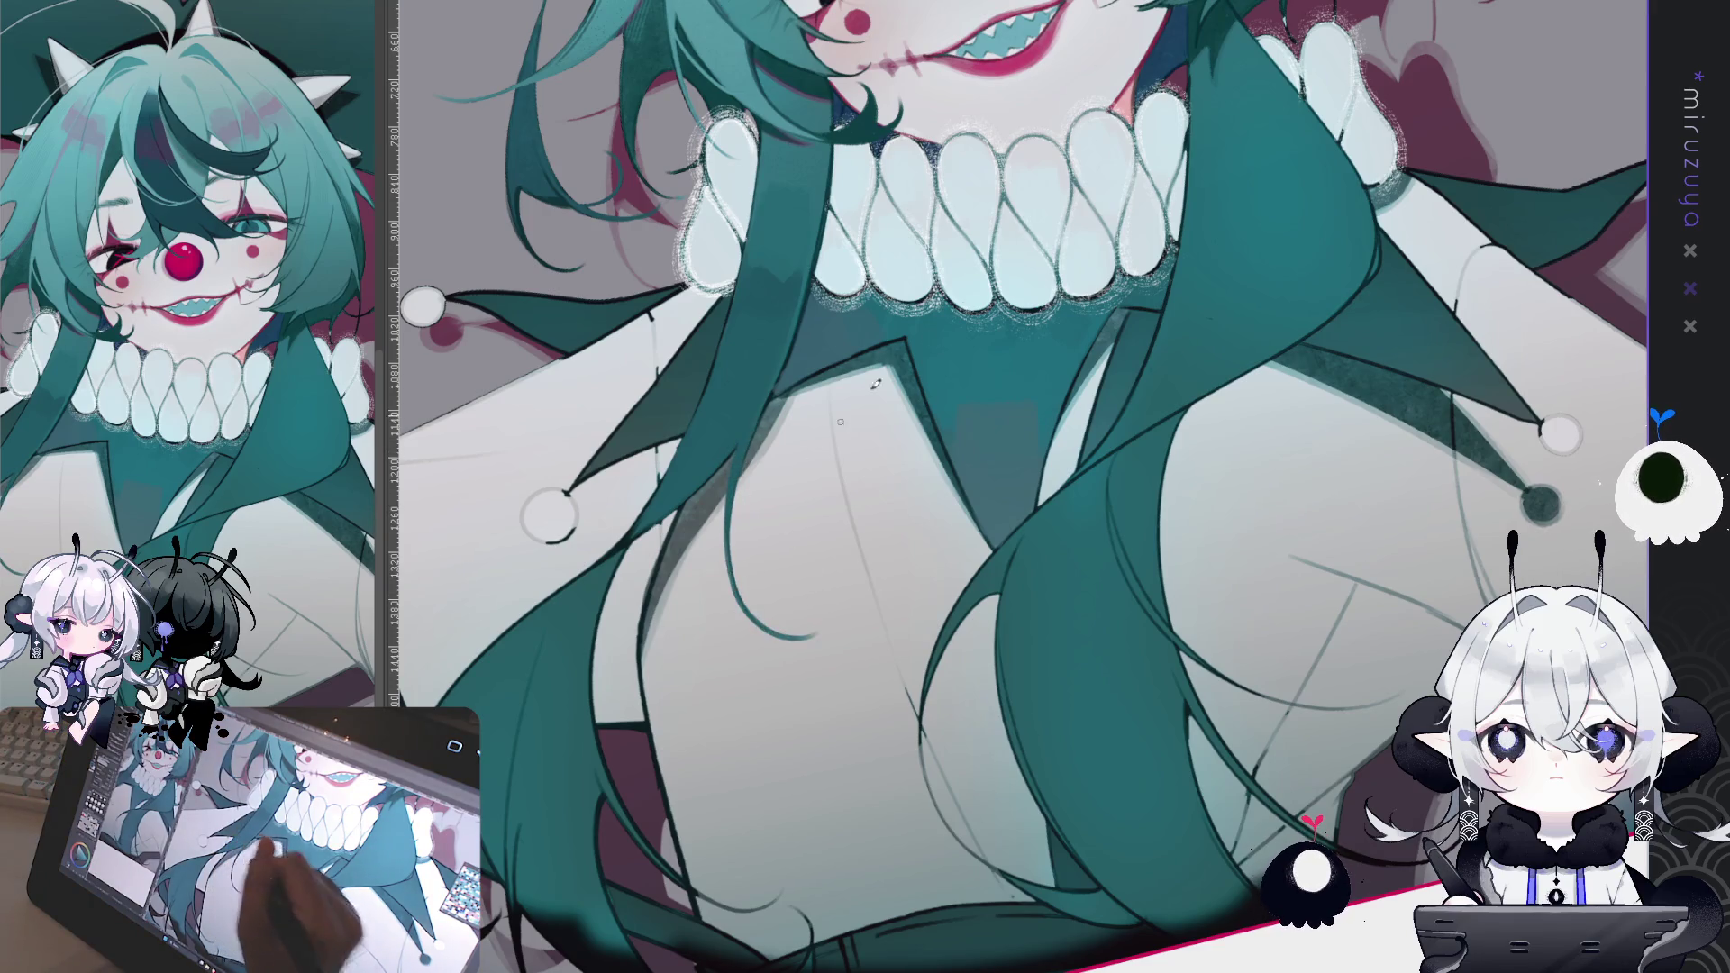